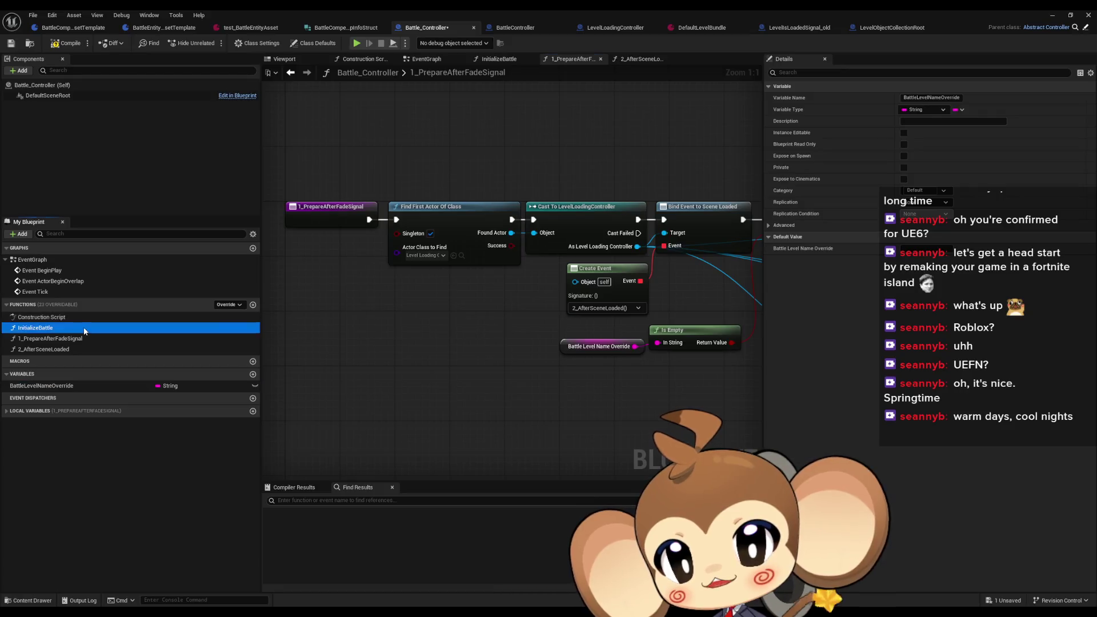
Step: Give InitializeBattle a String input BattleLevelOverride and place a BattleLevelNameOverride setter in its graph
click(447, 250)
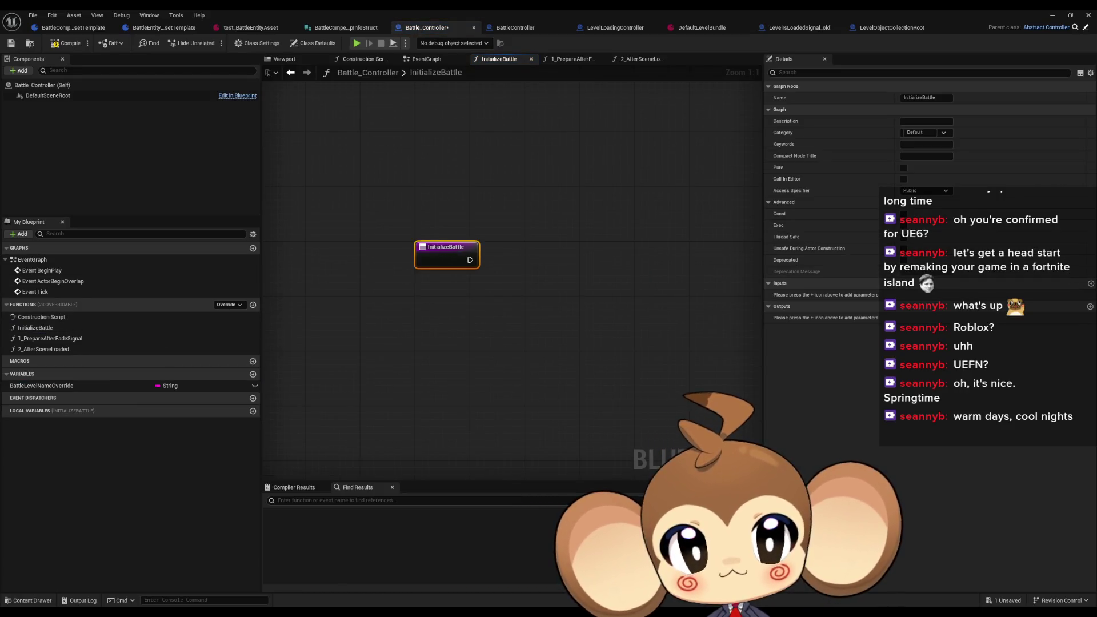
click(1091, 283)
click(941, 294)
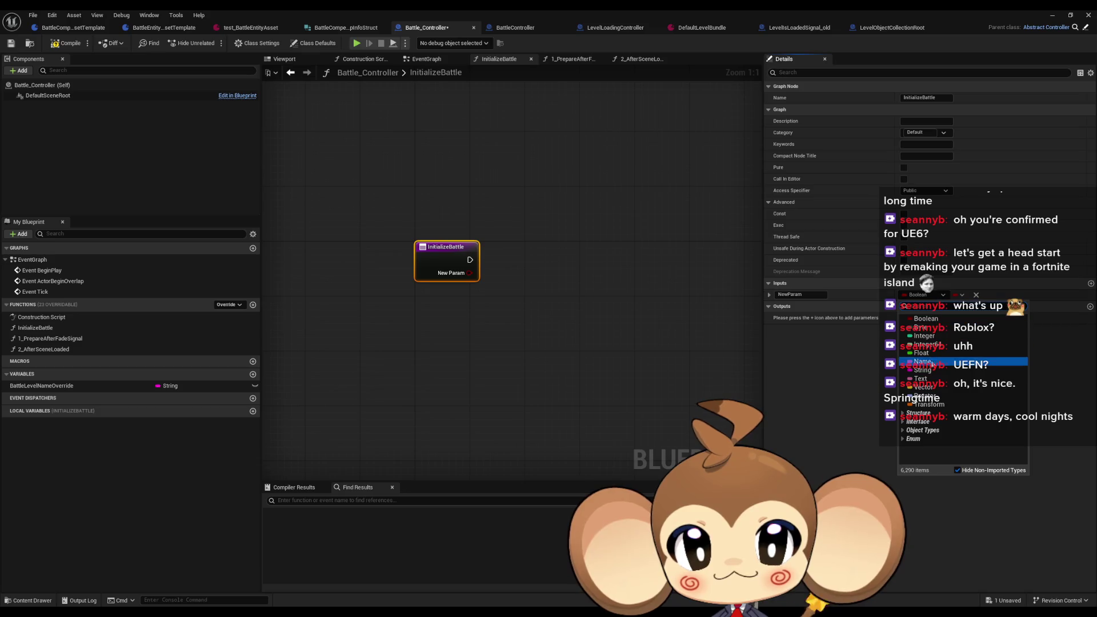
click(922, 361)
click(952, 369)
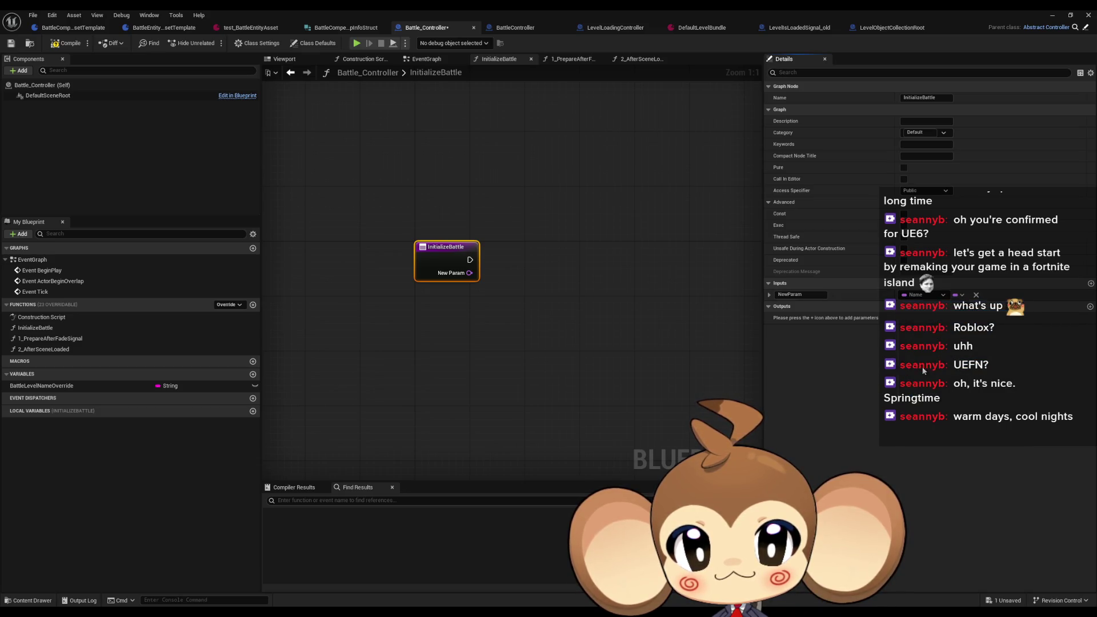
text(B)
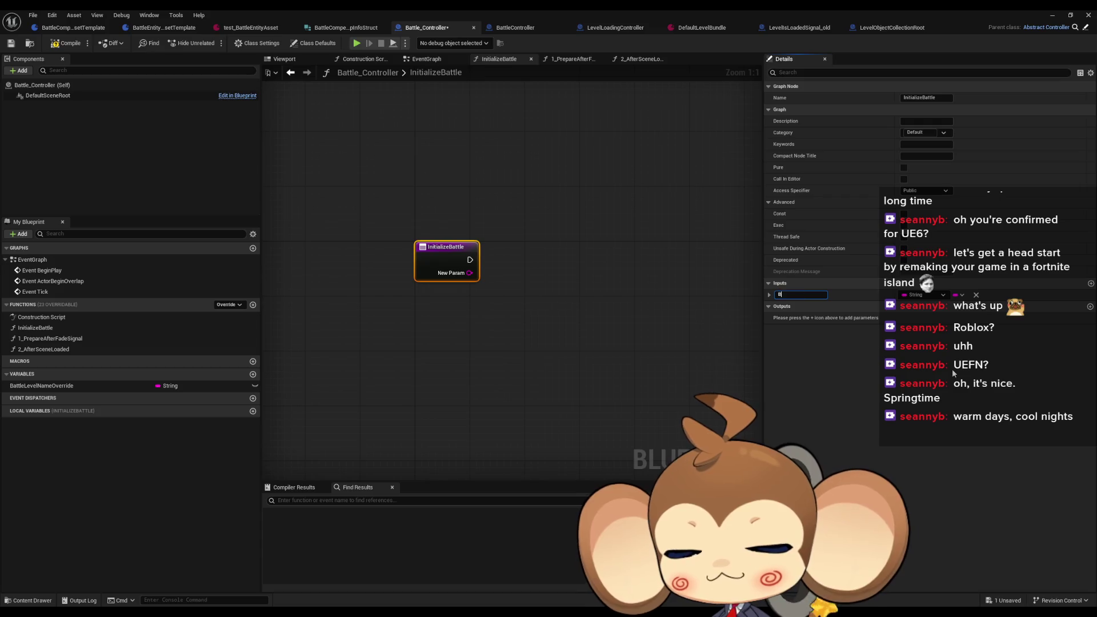
text(attleLevelOve)
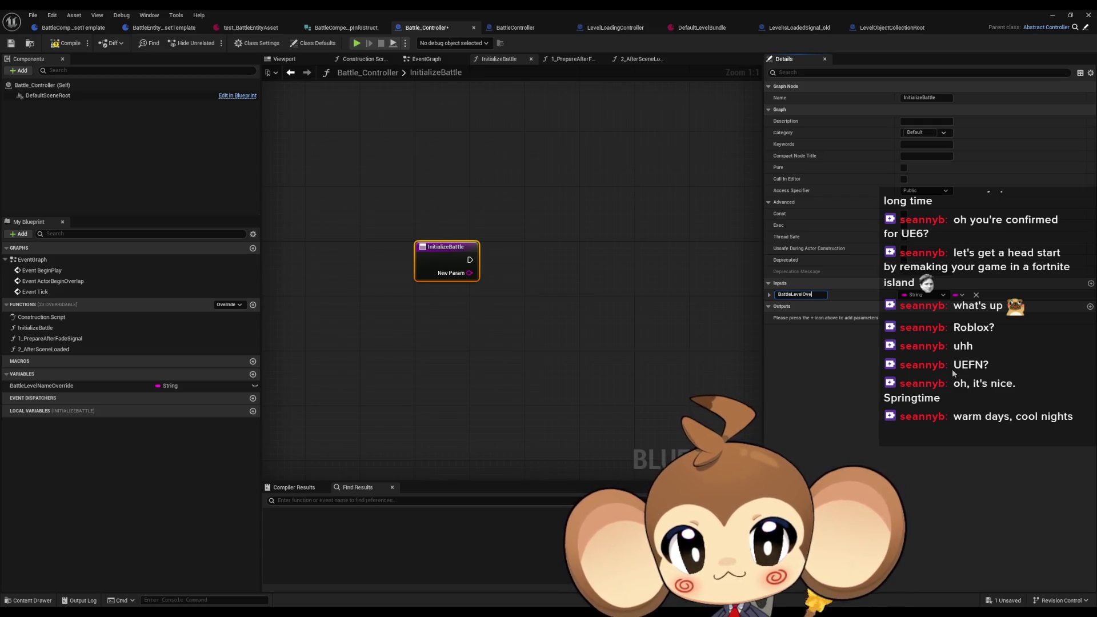
text(rride)
key(Return)
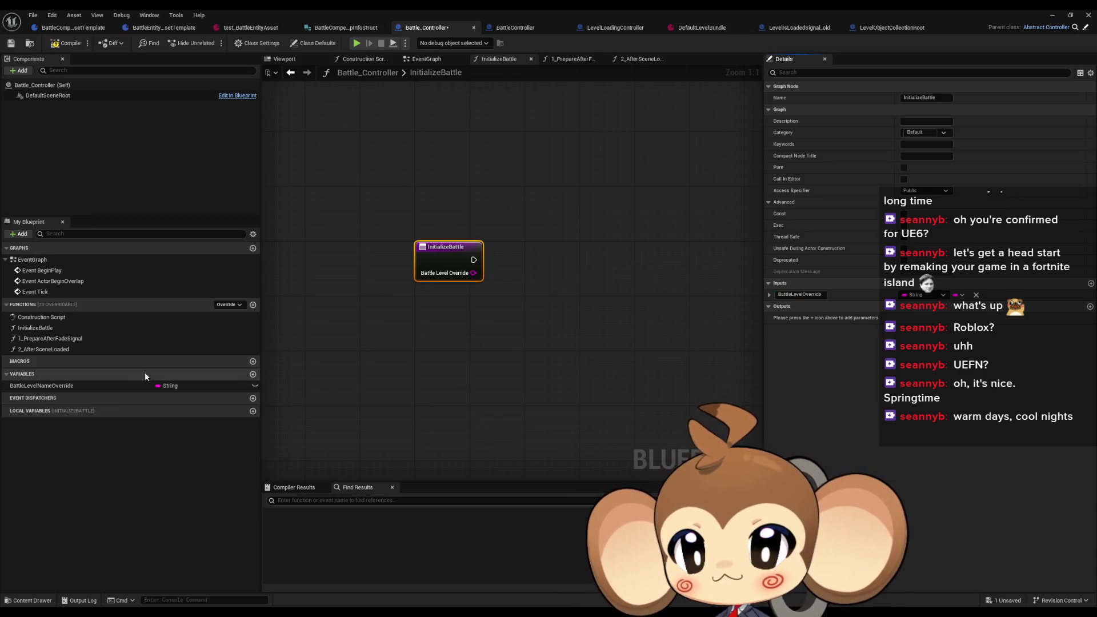
mouse_move(74, 386)
mouse_down()
mouse_move(571, 242)
mouse_move(516, 253)
mouse_move(516, 278)
mouse_move(520, 259)
mouse_move(552, 256)
mouse_up()
Step: Wire the Battle Level Override pin into the Set BattleLevelNameOverride node
click(549, 279)
click(574, 207)
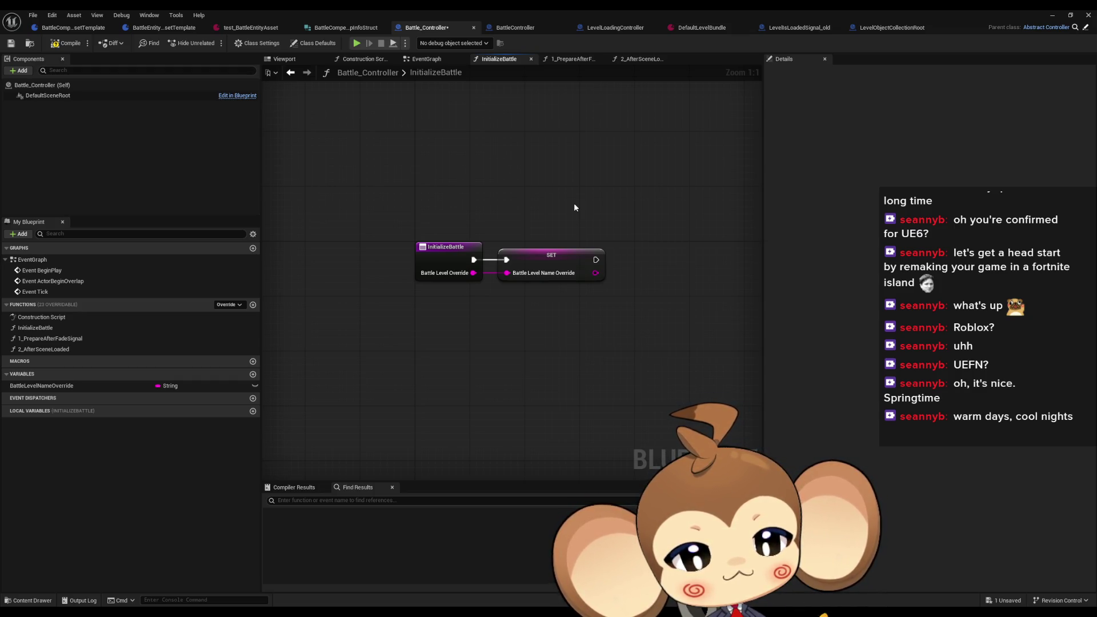
Step: Inspect the 1_PrepareAfterFadeSignal graph and its entry node, then go back to InitializeBattle
double_click(50, 339)
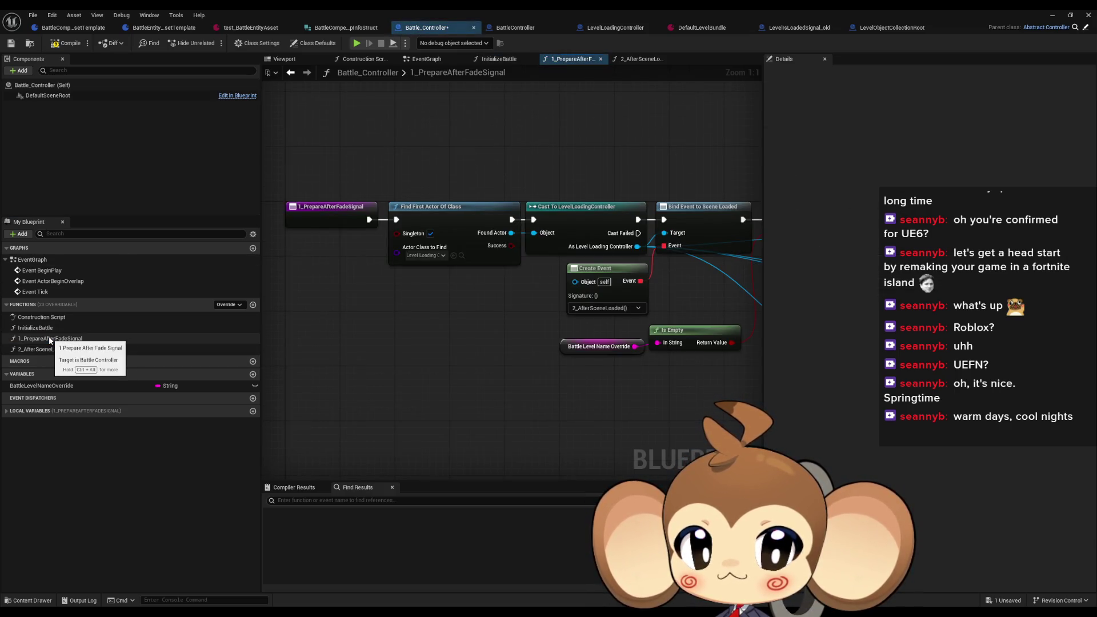
scroll(474, 229, down, 5)
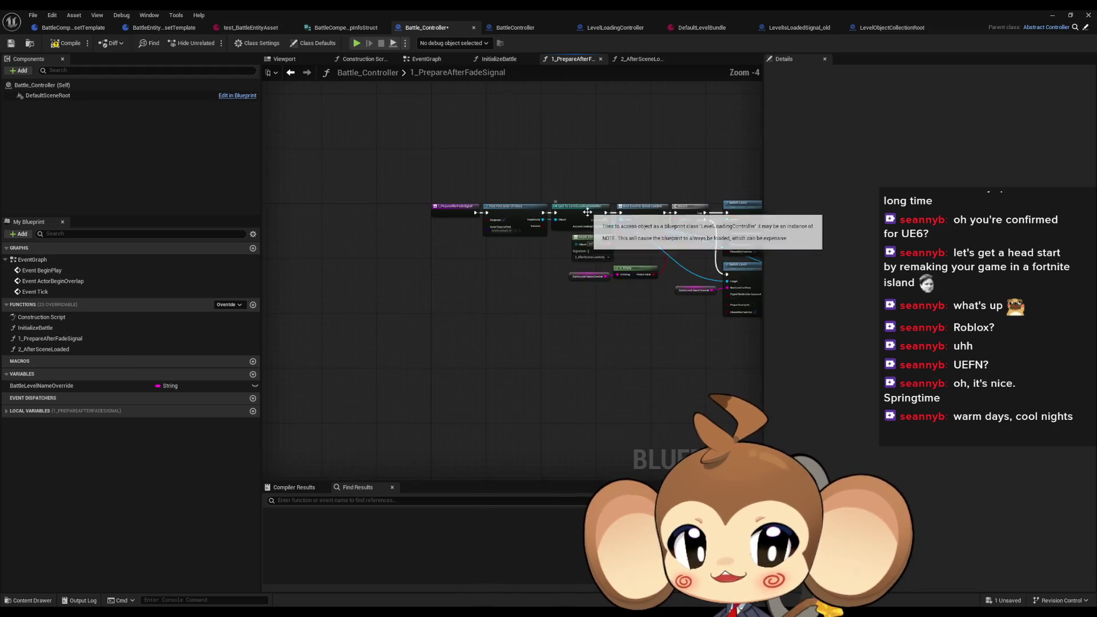
scroll(289, 321, up, 3)
click(331, 262)
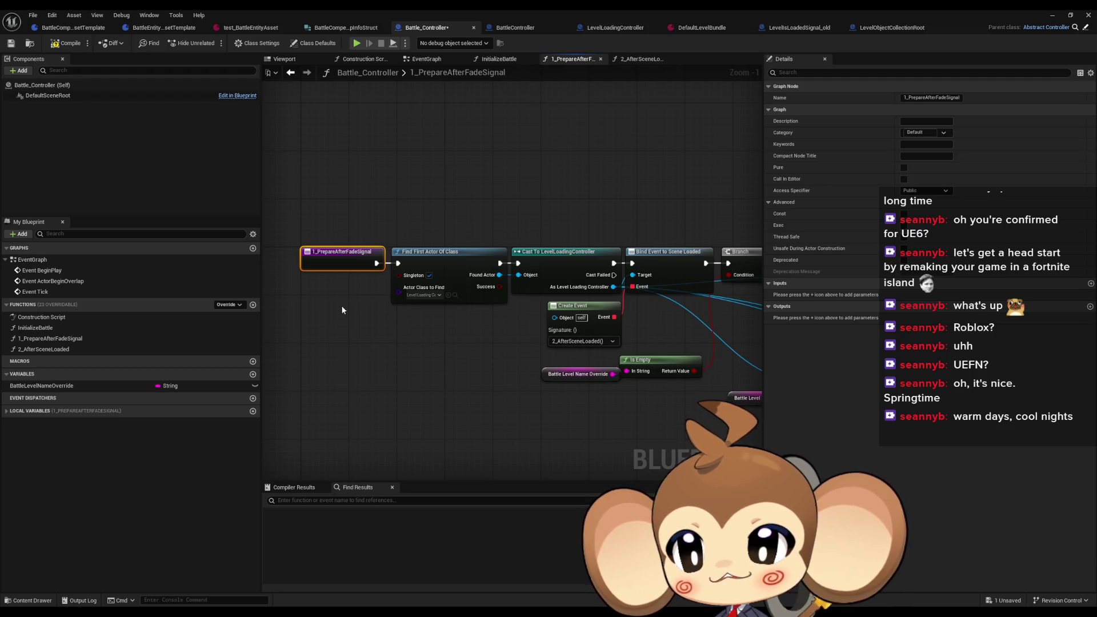
double_click(51, 328)
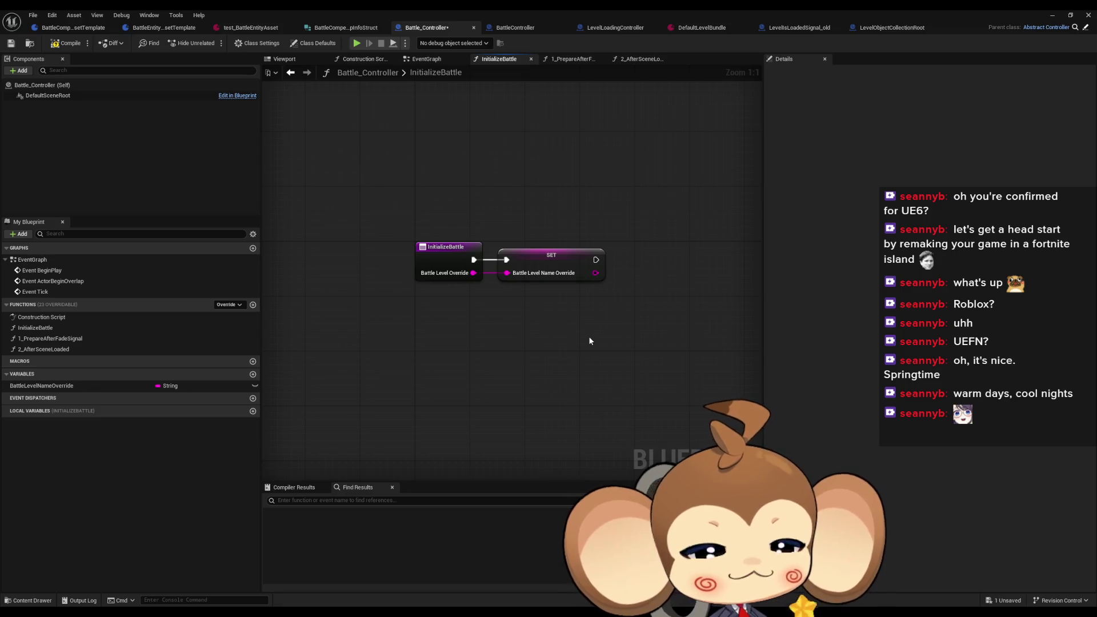
Step: Pan the InitializeBattle graph to reposition the entry and Set nodes in view
mouse_move(568, 331)
mouse_down()
mouse_move(608, 331)
mouse_move(583, 360)
mouse_move(600, 360)
mouse_move(590, 371)
mouse_up()
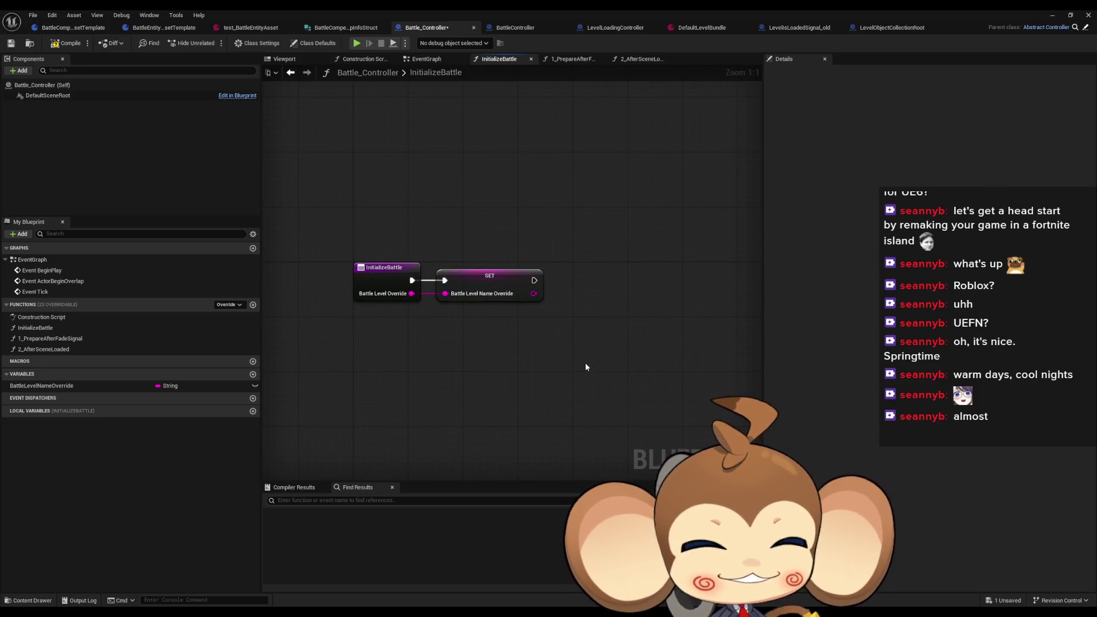
mouse_move(634, 347)
mouse_down()
mouse_move(597, 355)
mouse_move(549, 387)
mouse_move(613, 375)
mouse_up()
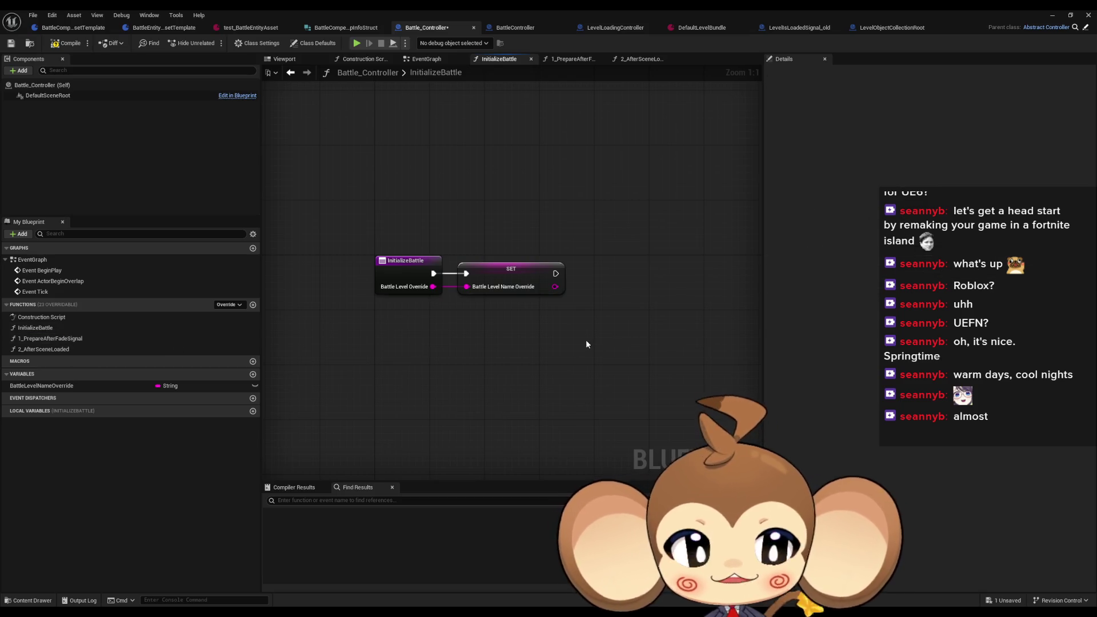
mouse_move(576, 334)
mouse_down()
mouse_move(540, 341)
mouse_move(549, 345)
mouse_up()
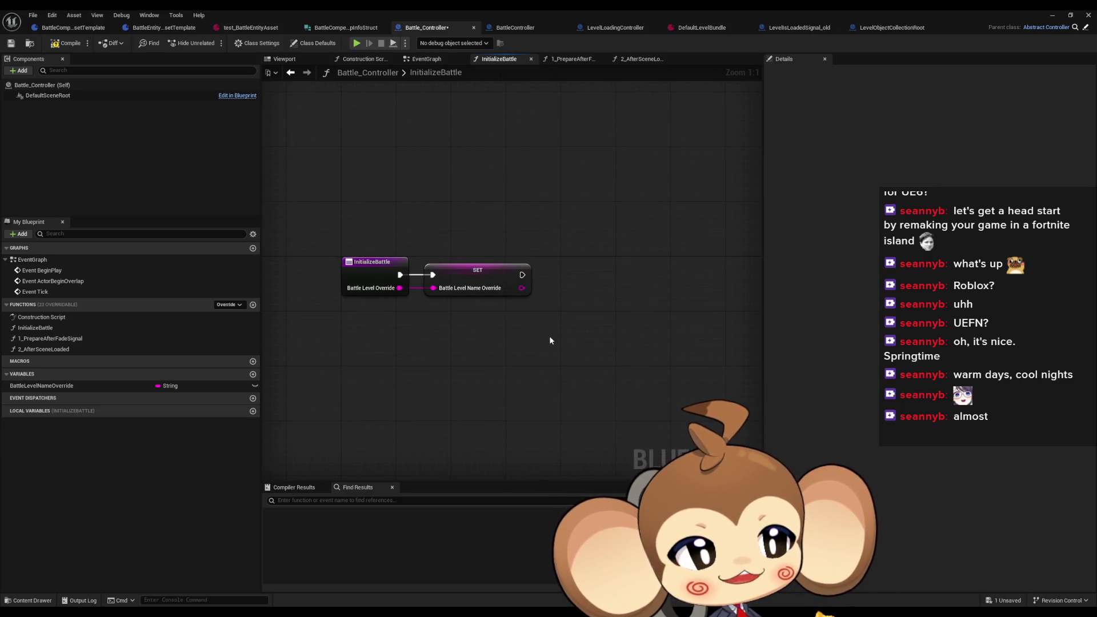
mouse_move(549, 338)
mouse_down()
mouse_move(495, 325)
mouse_move(517, 339)
mouse_move(546, 335)
mouse_up()
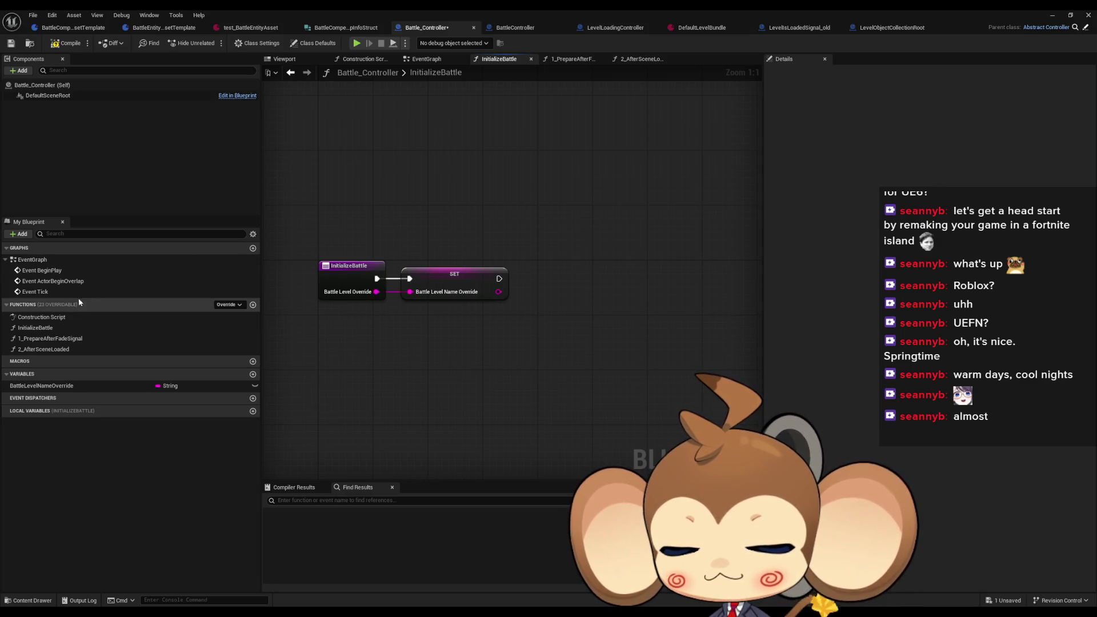
Step: Review InitializeBattle's function properties, then return focus to its graph
click(46, 327)
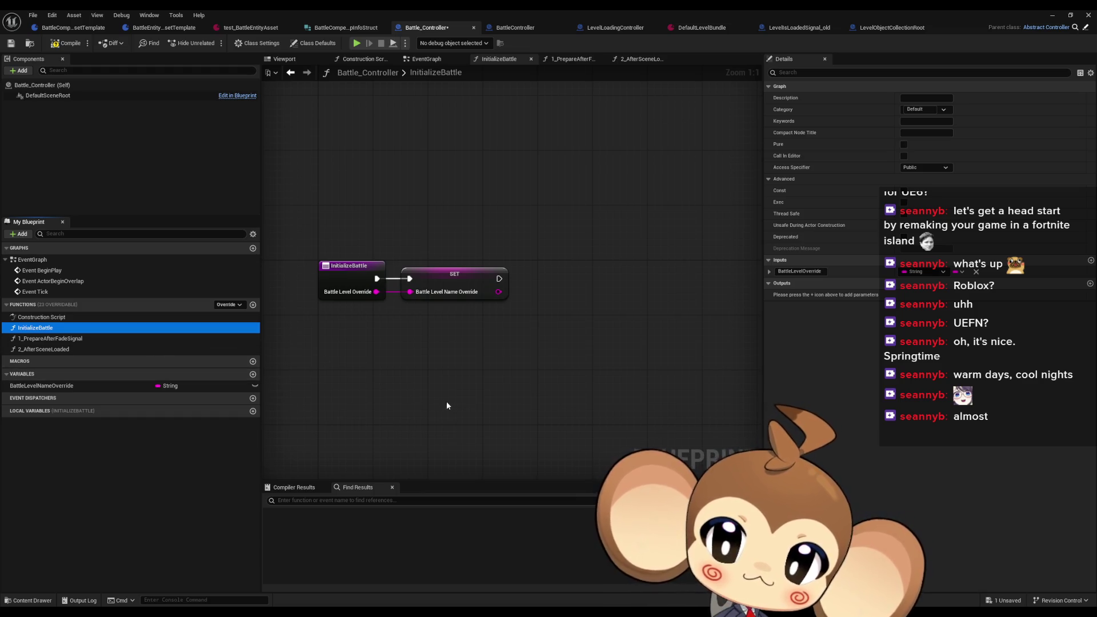
click(504, 411)
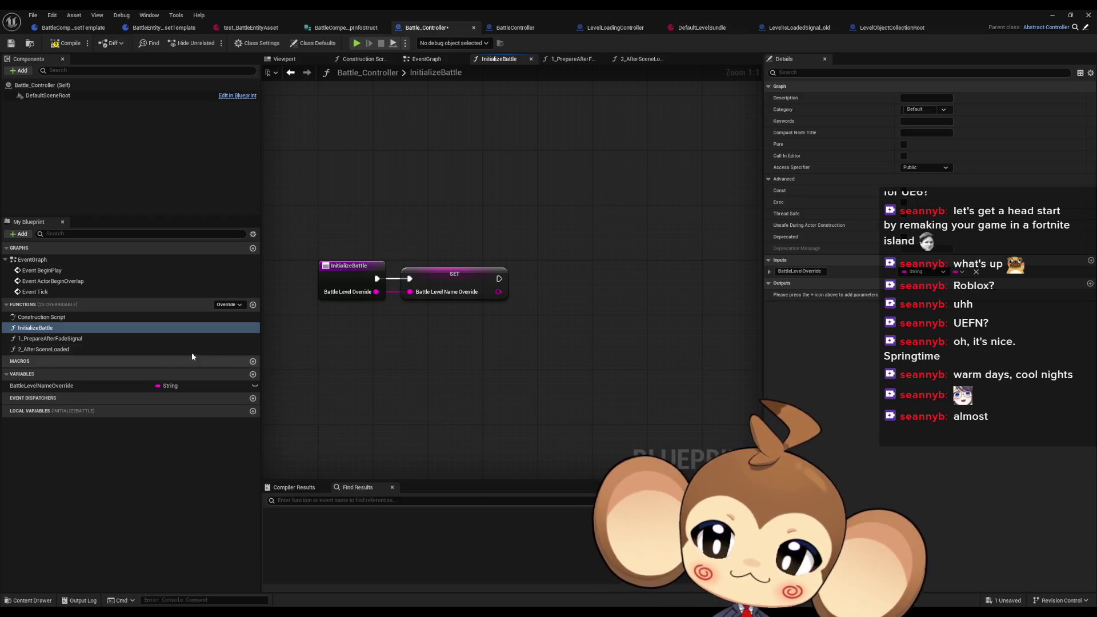
click(77, 341)
double_click(77, 342)
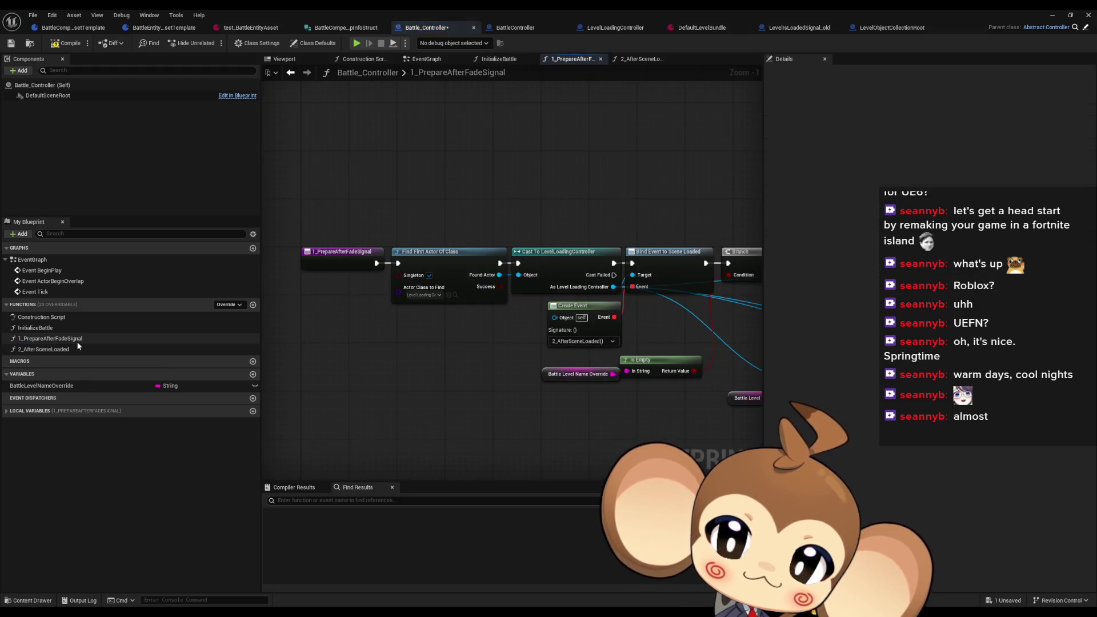
double_click(55, 328)
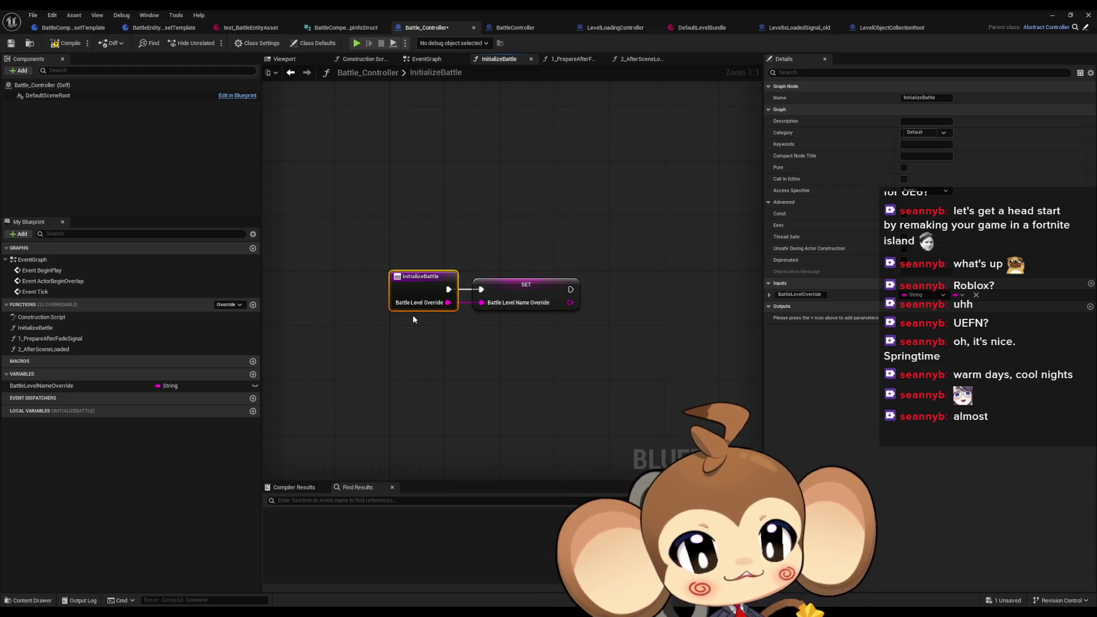
drag(350, 208, 432, 340)
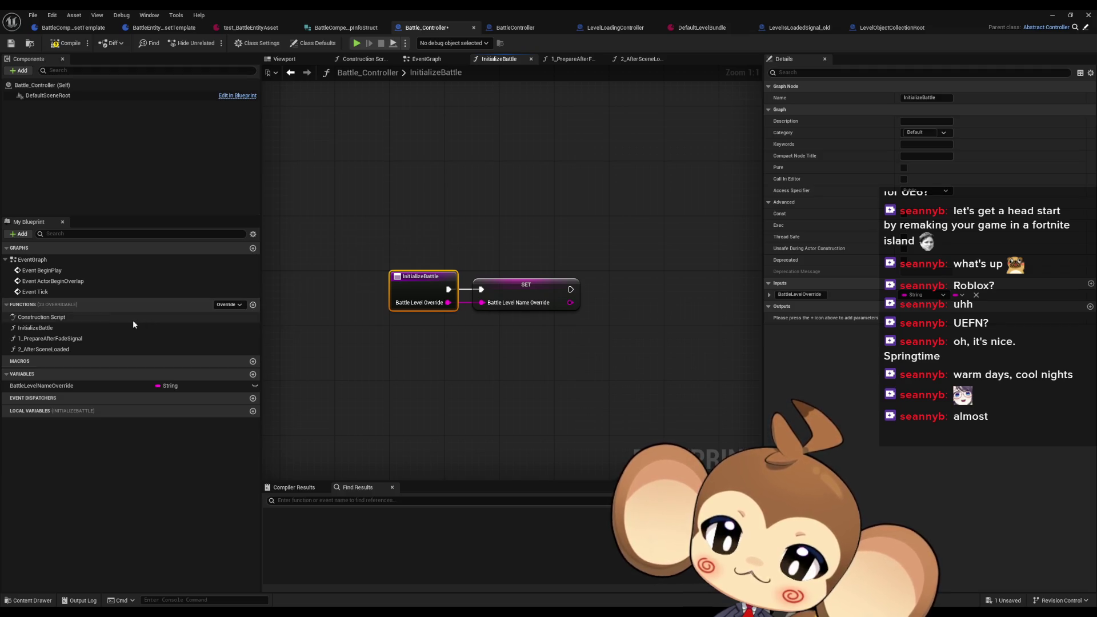
Step: Rename the function, replacing PrepareBattleValues with InitializeBattleController
click(150, 328)
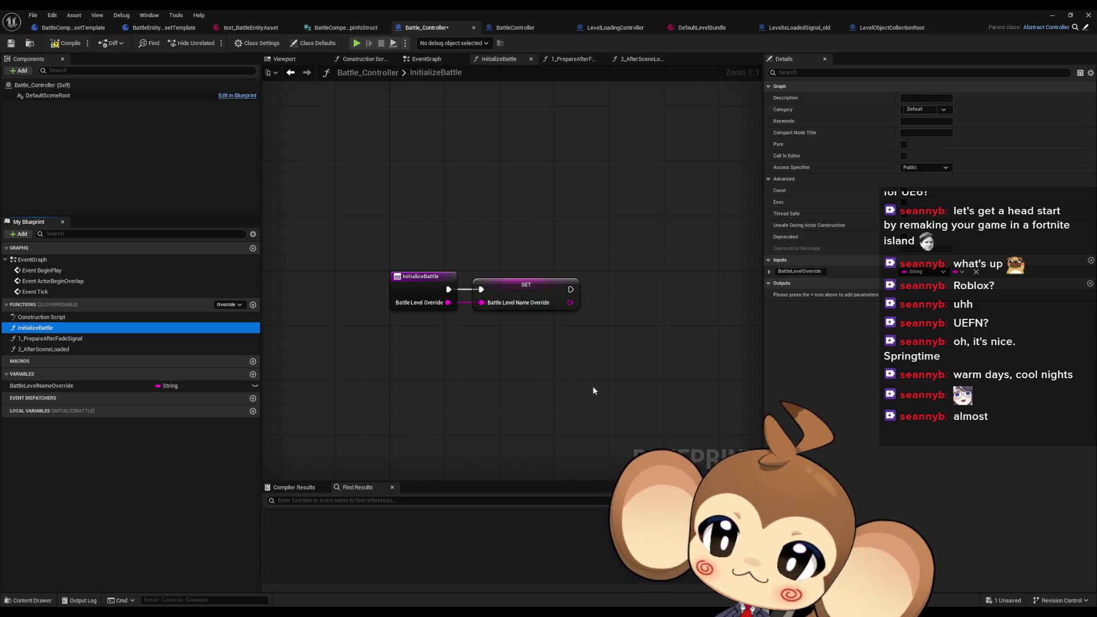
key(F2)
text(Pre)
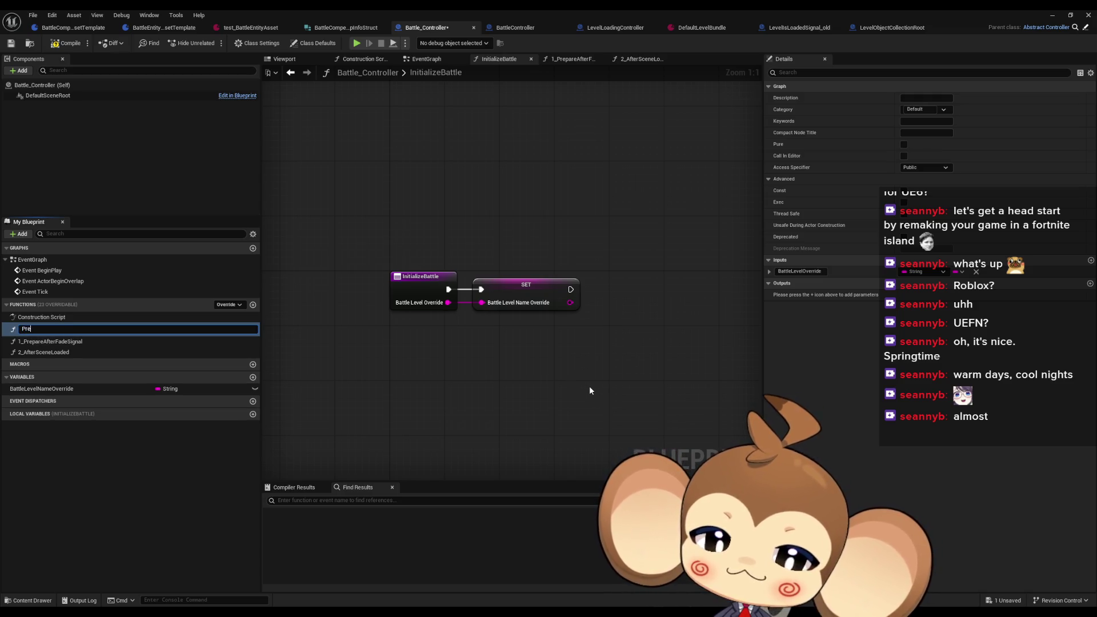
text(pare)
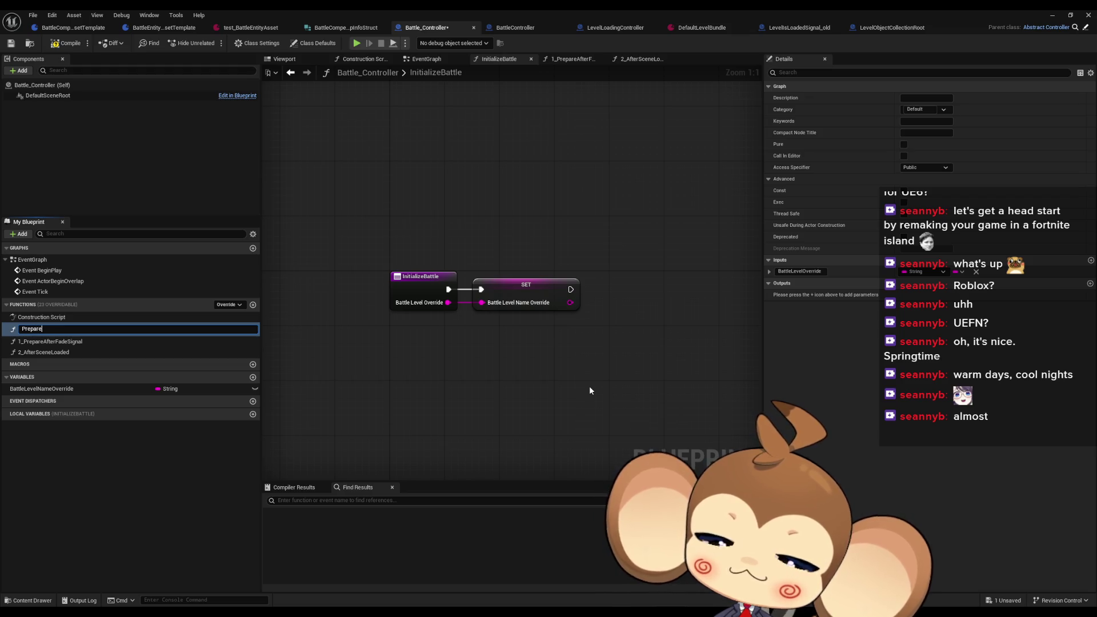
text(Batt)
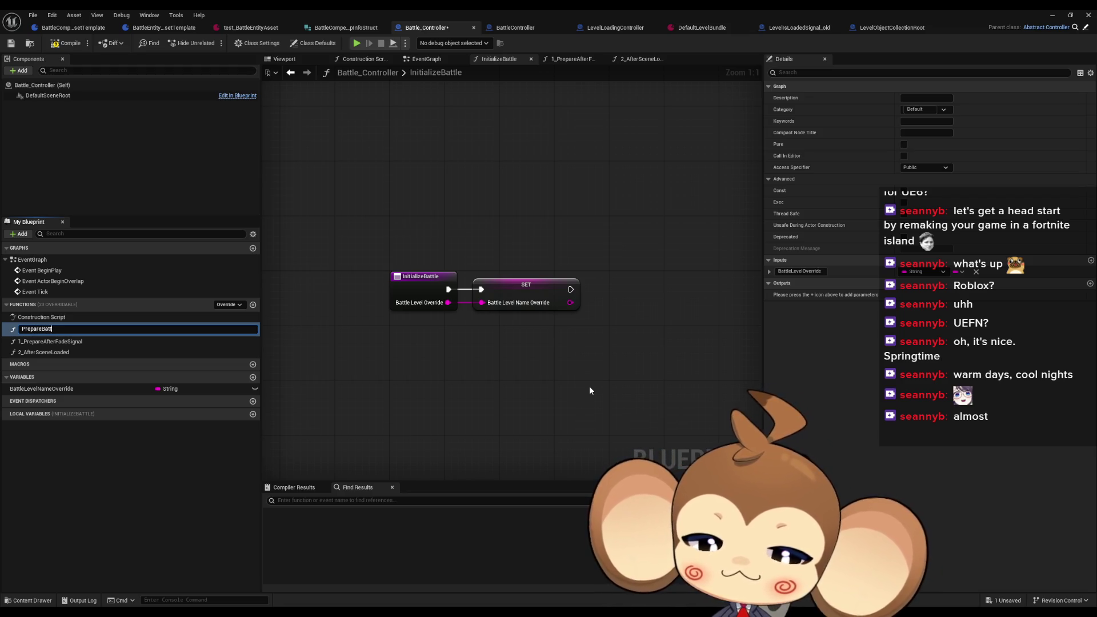
text(leValues)
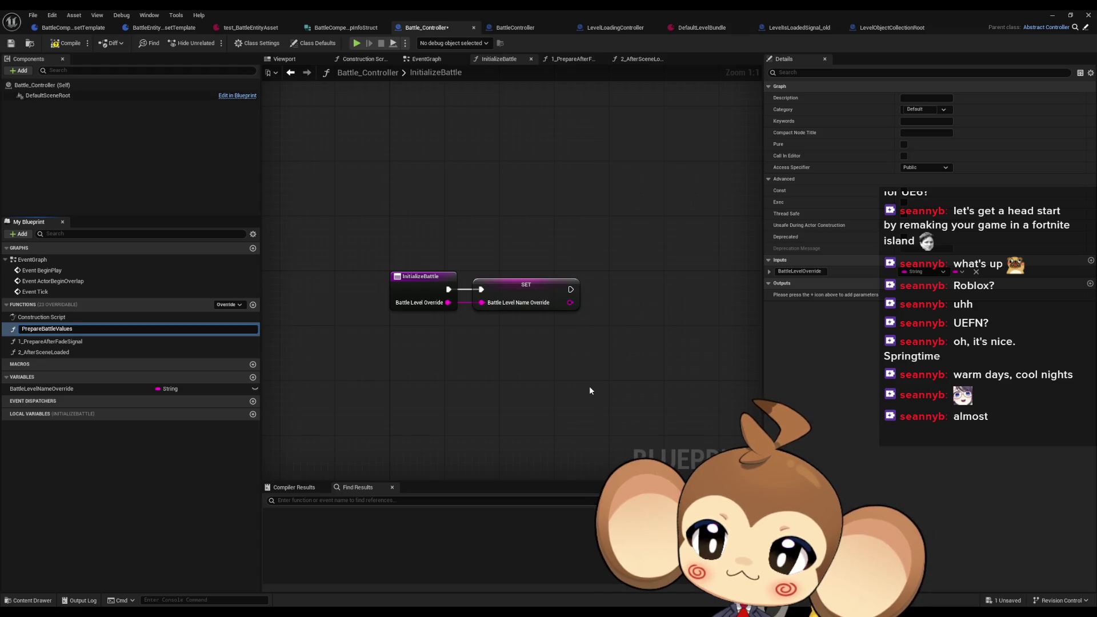
key(ctrl+a)
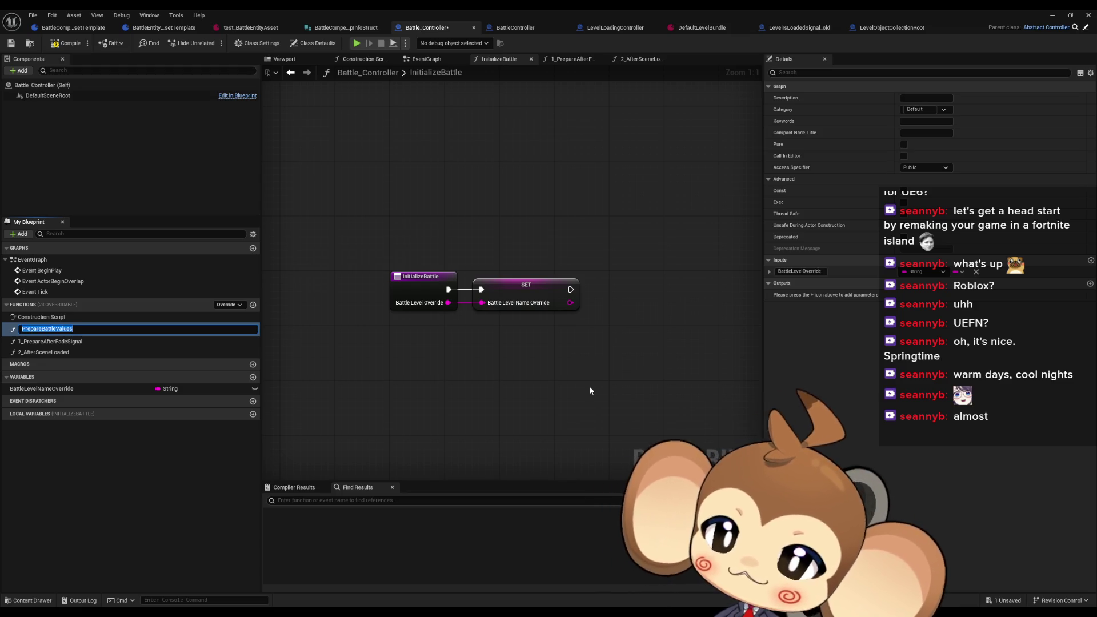
text(In)
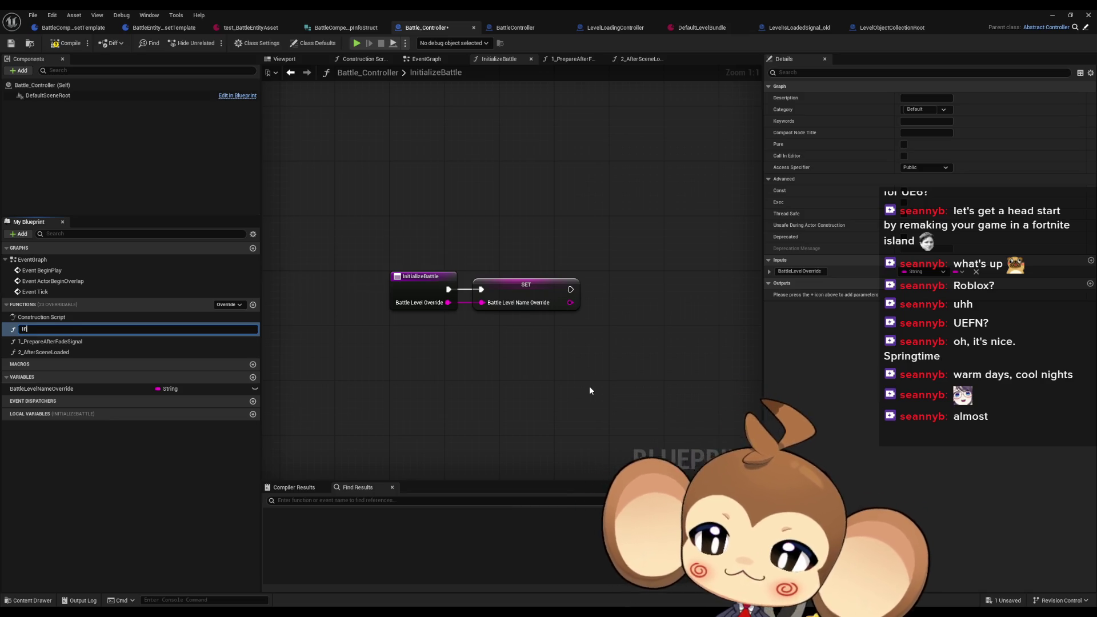
text(itialize)
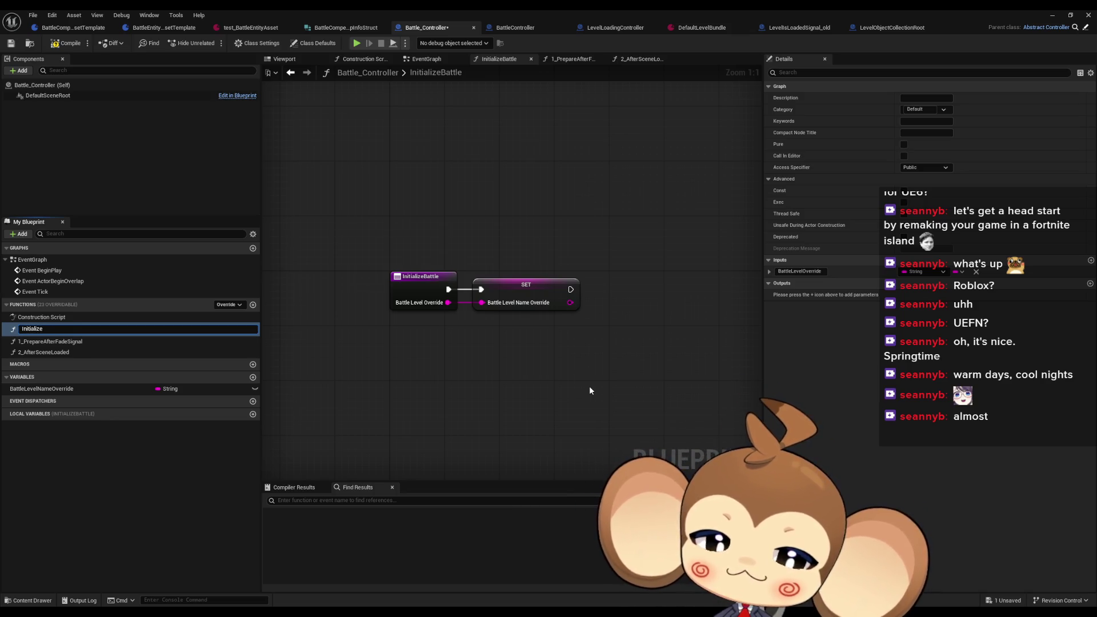
text(BattleController)
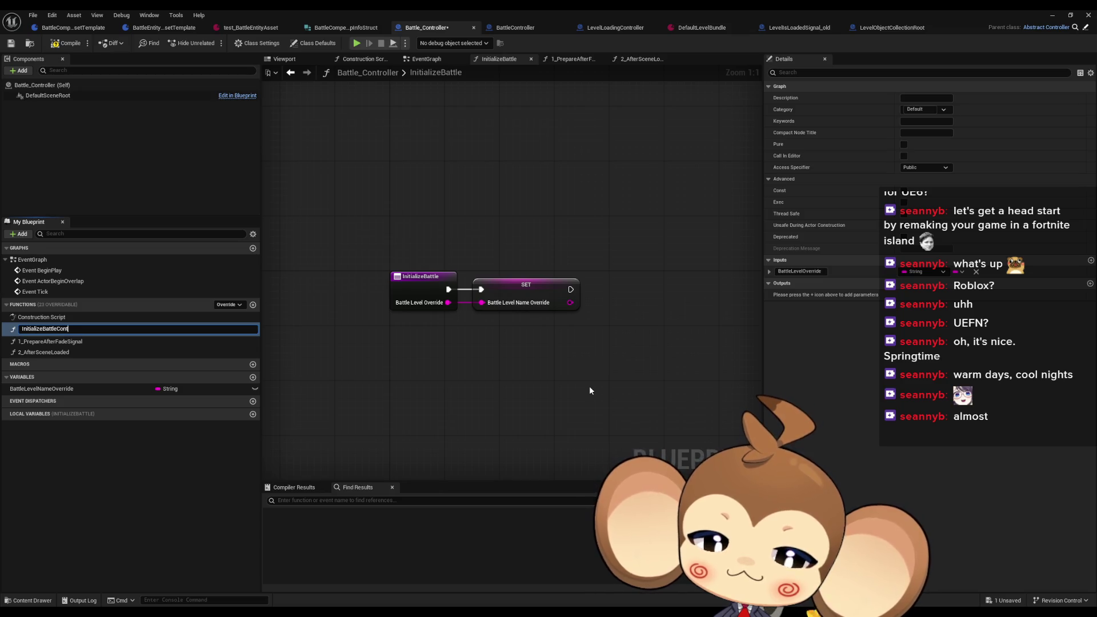
key(Return)
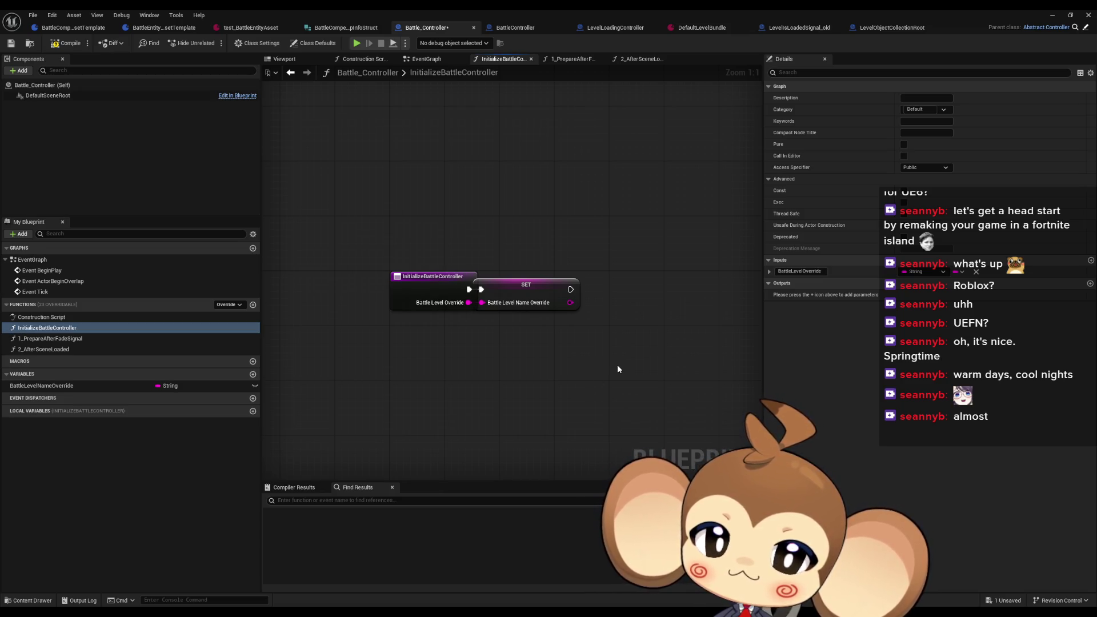
click(524, 286)
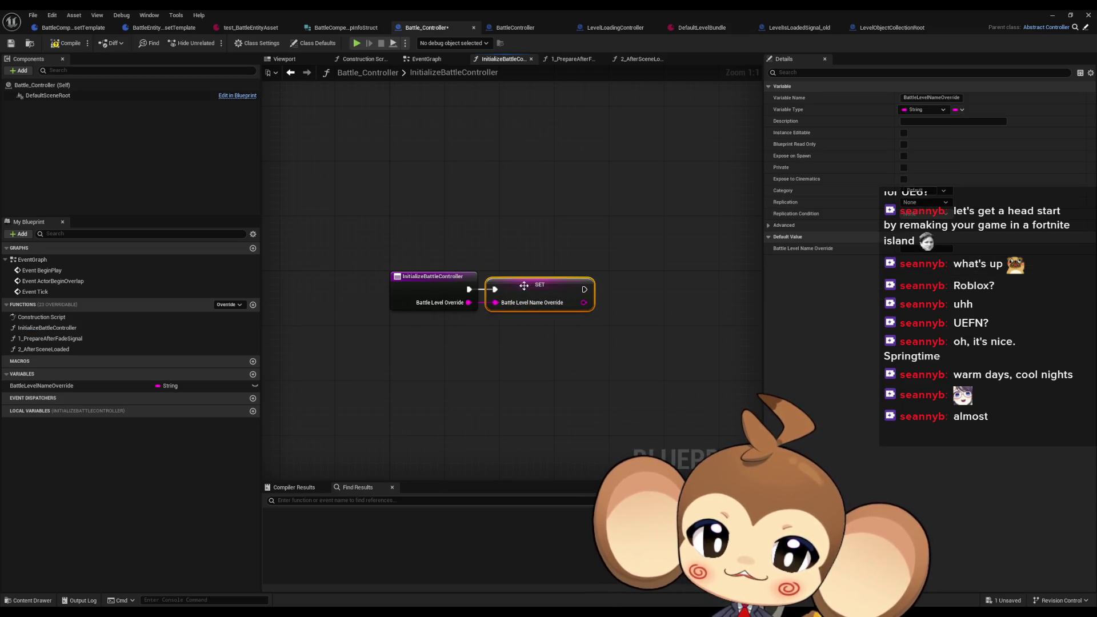
Step: Add a new blueprint function named TriggerBattle_NoFadeIn
click(253, 304)
text(TriggerBattle_)
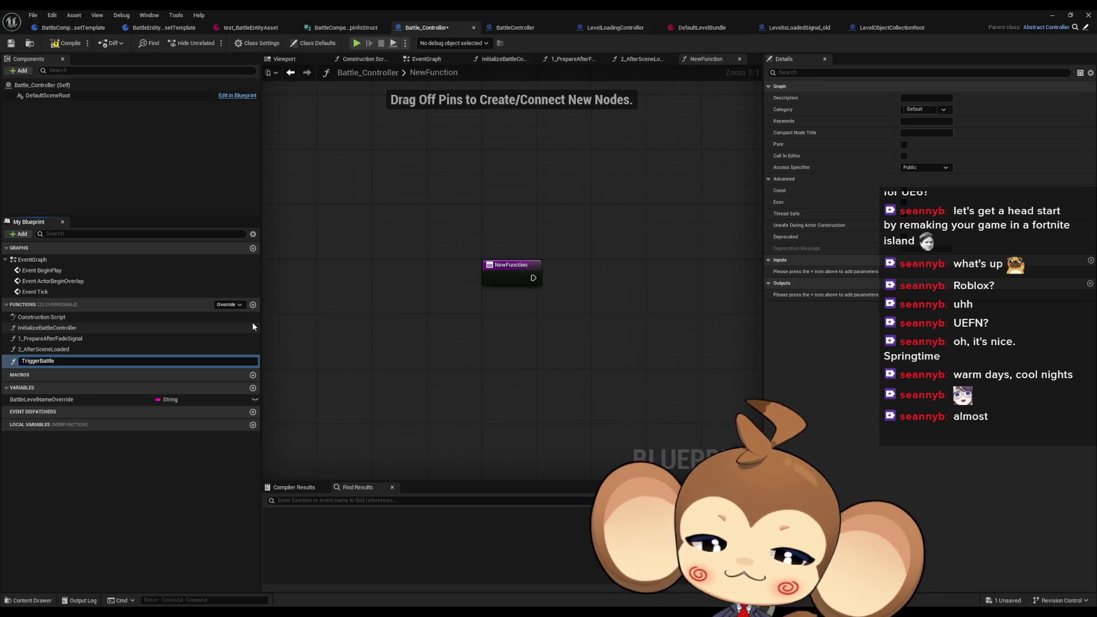
text(No)
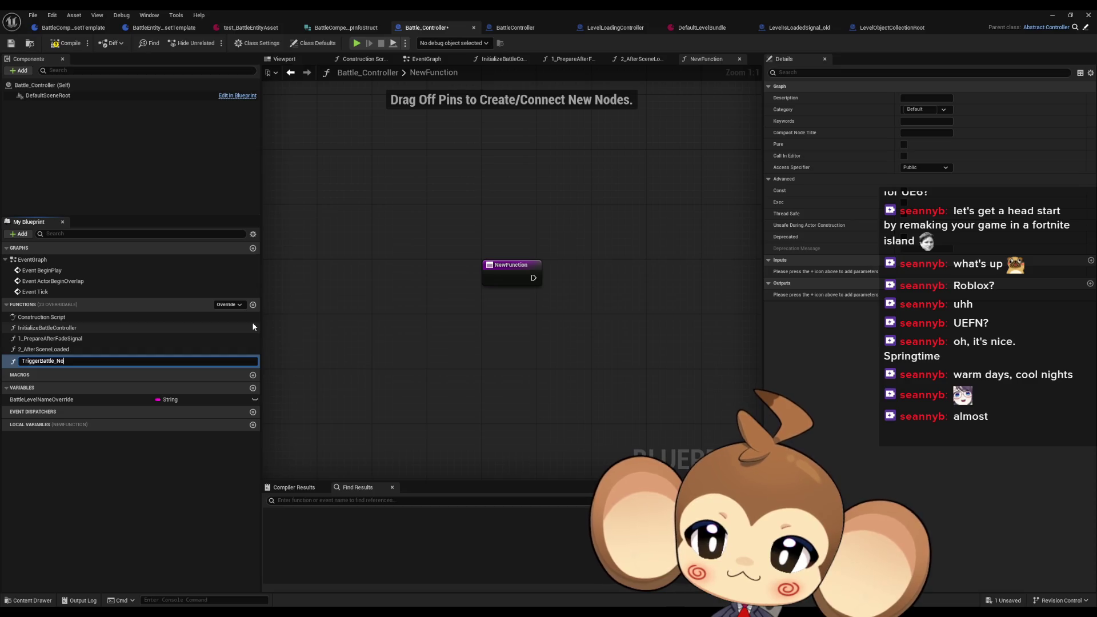
text(FadeIn)
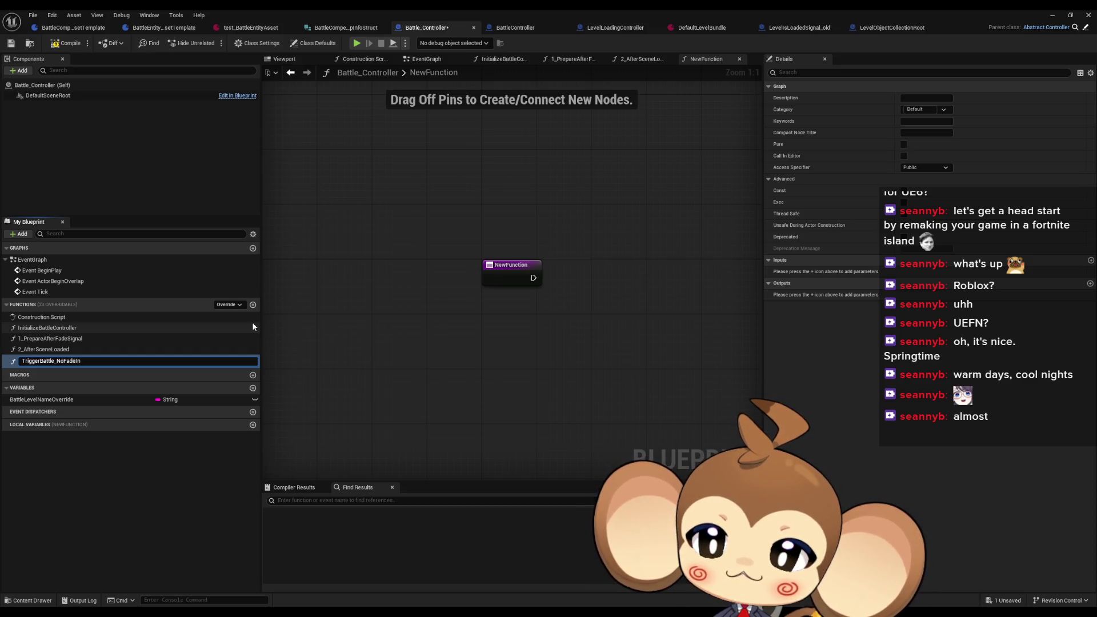
key(Return)
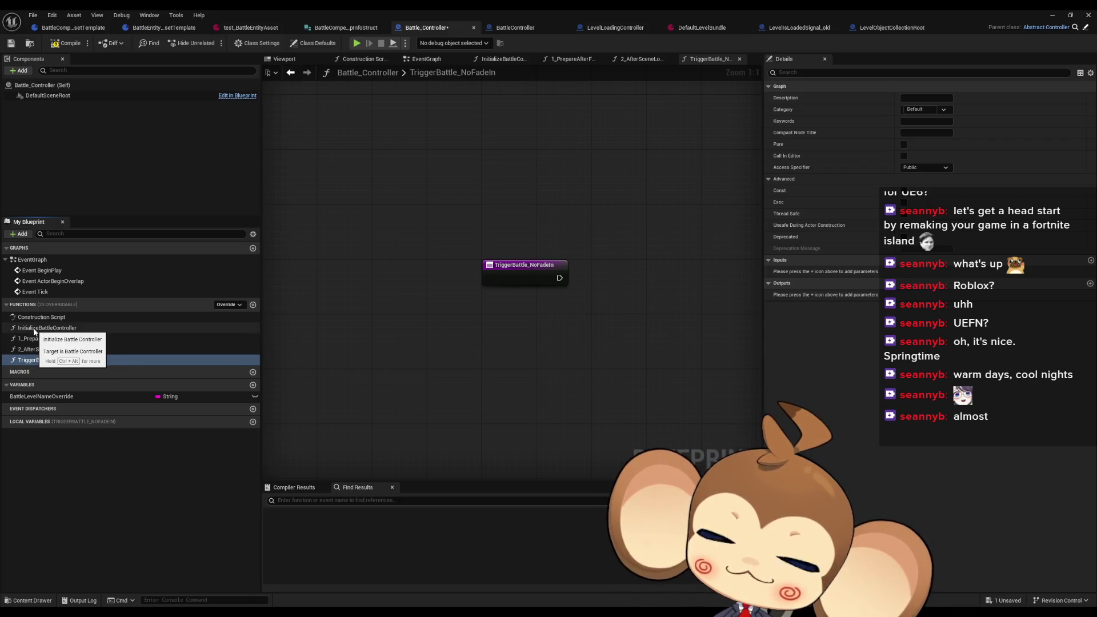
Step: Set InitializeBattleController's category to Initialize and TriggerBattle_NoFadeIn's to BattleTrigger
right_click(34, 332)
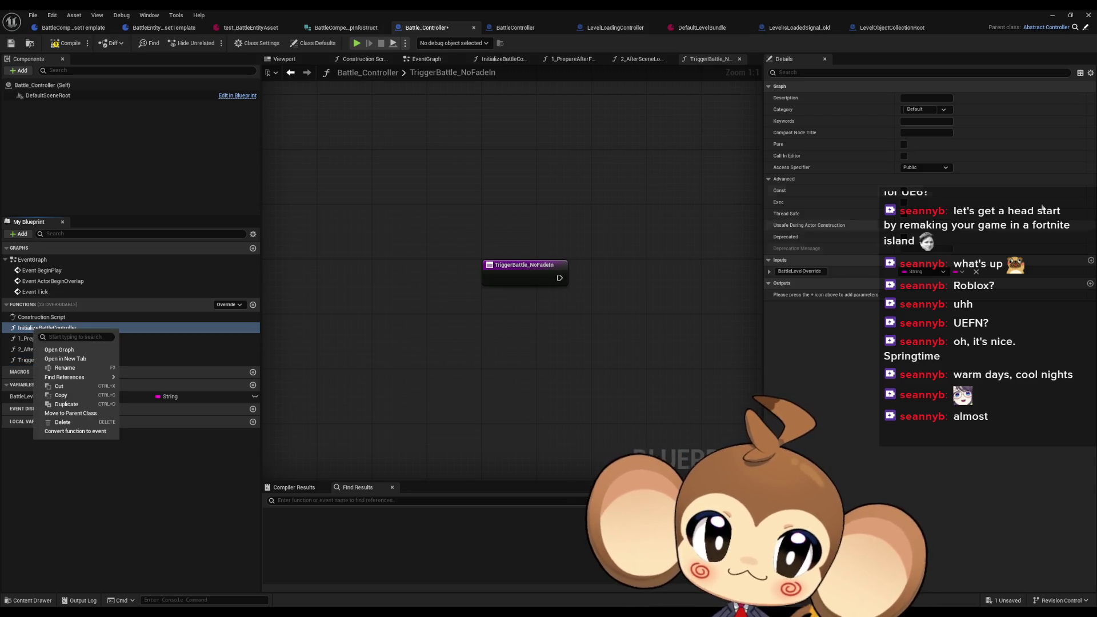
click(917, 109)
key(BackSpace)
text(Initial)
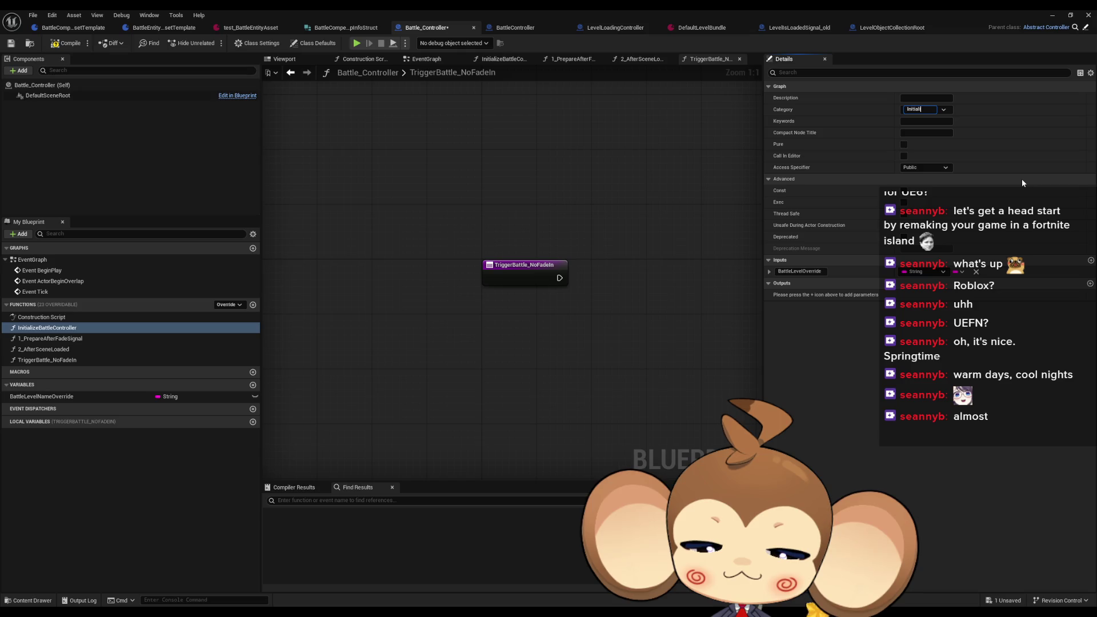
text(ze)
key(Return)
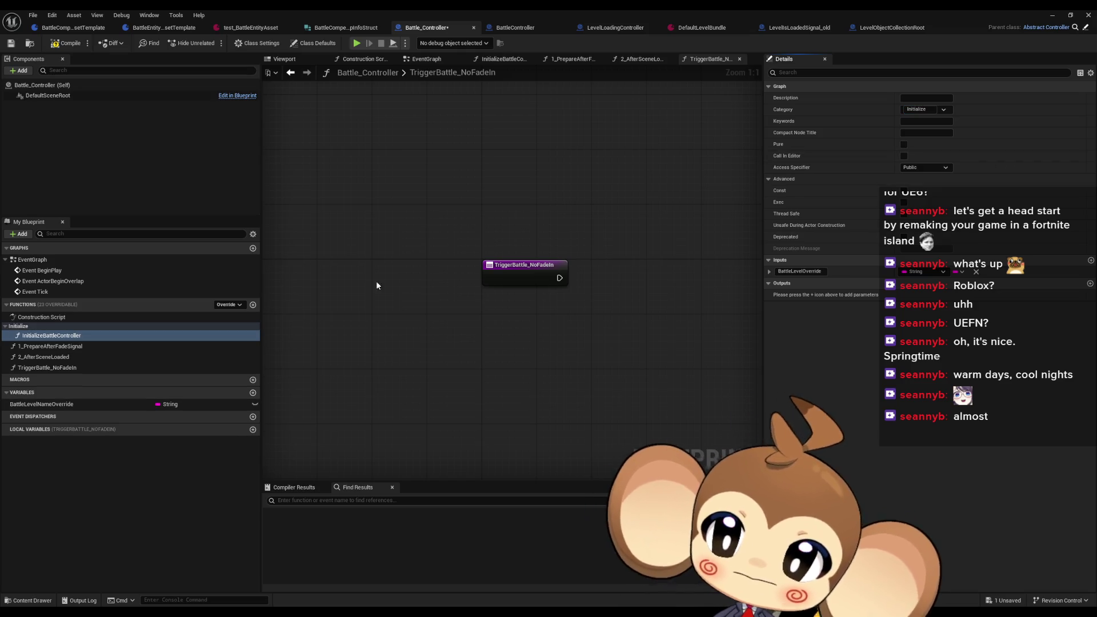
click(35, 367)
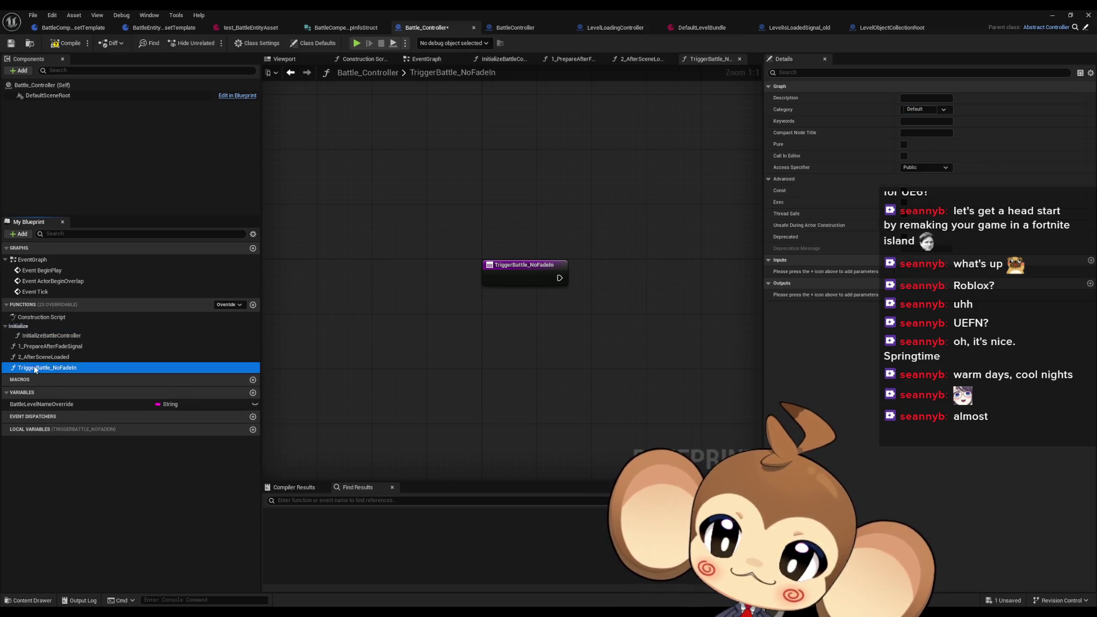
click(917, 109)
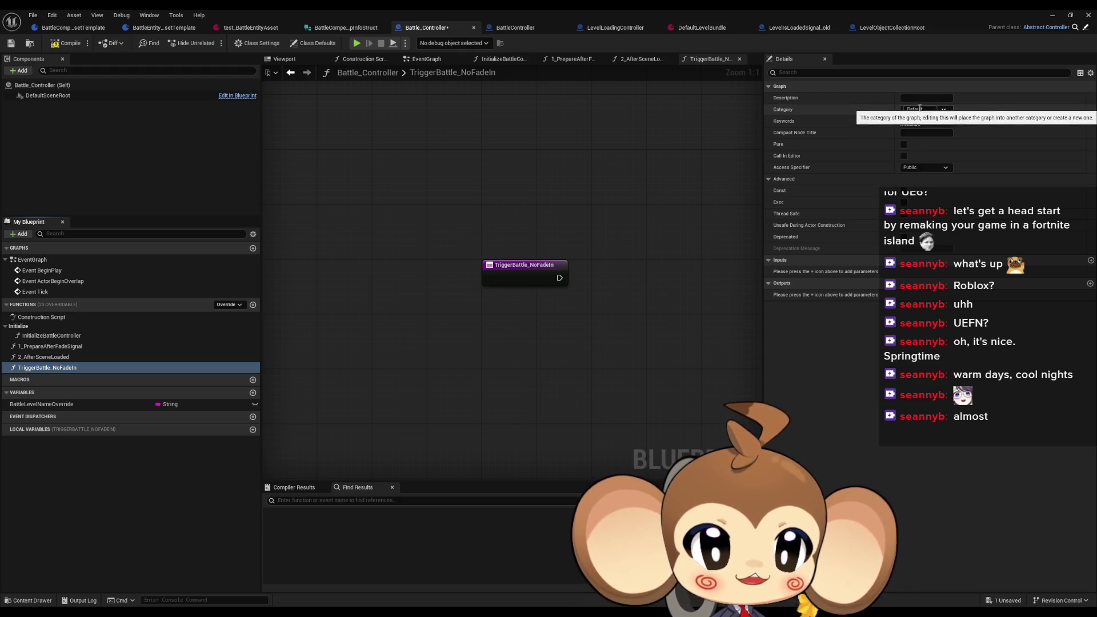
text(Batt)
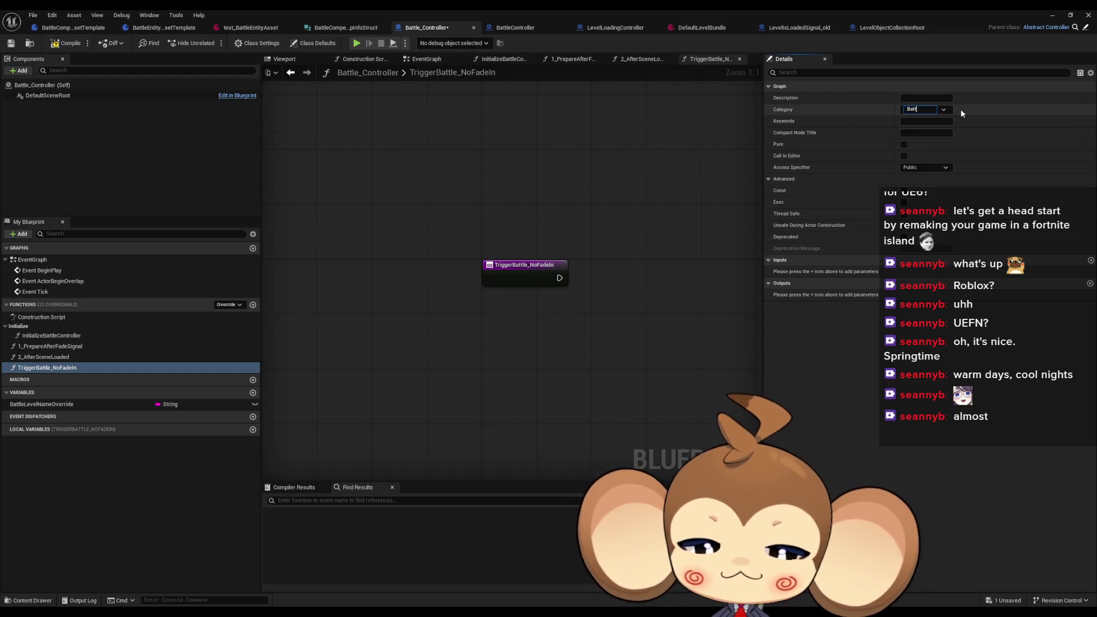
text(leTrigger)
key(Return)
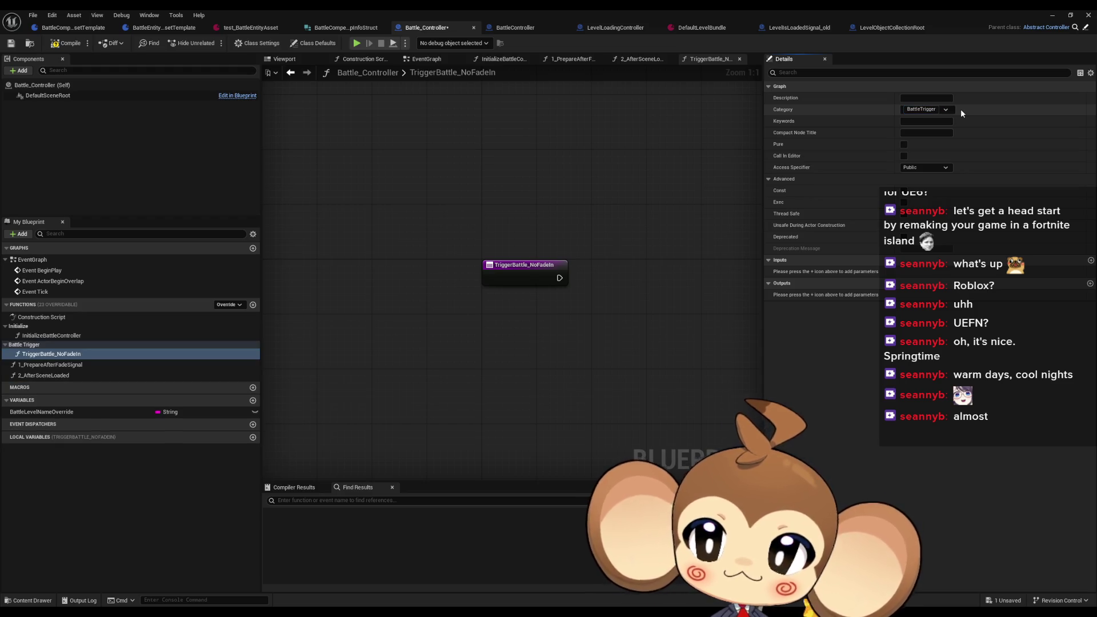
Step: Put 1_PrepareAfterFadeSignal and 2_AfterSceneLoaded both in the Prepare category
click(38, 367)
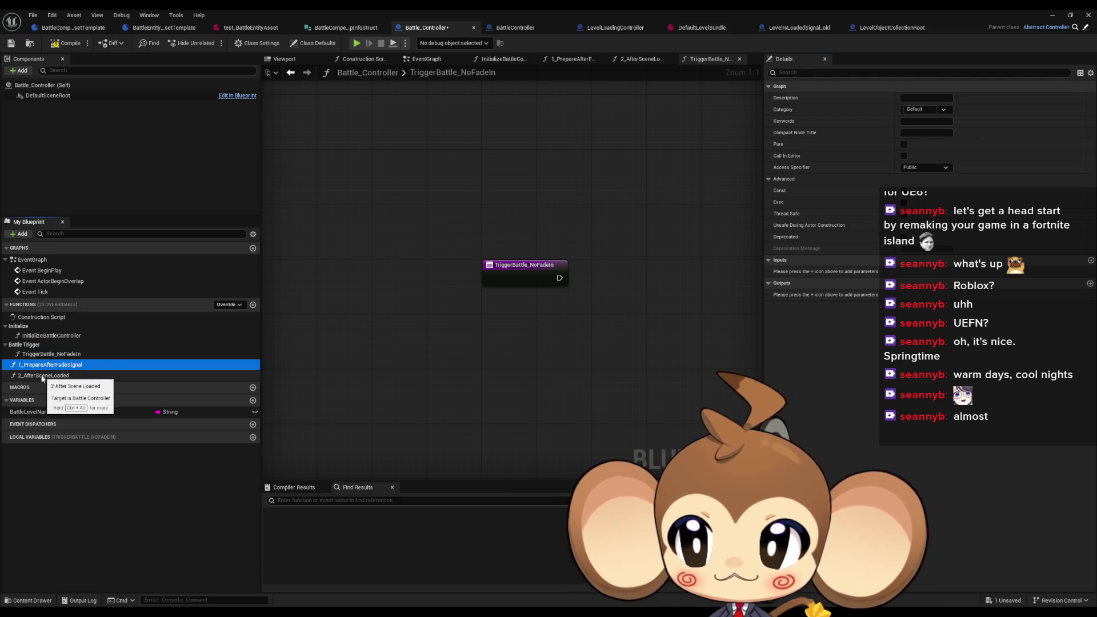
click(926, 110)
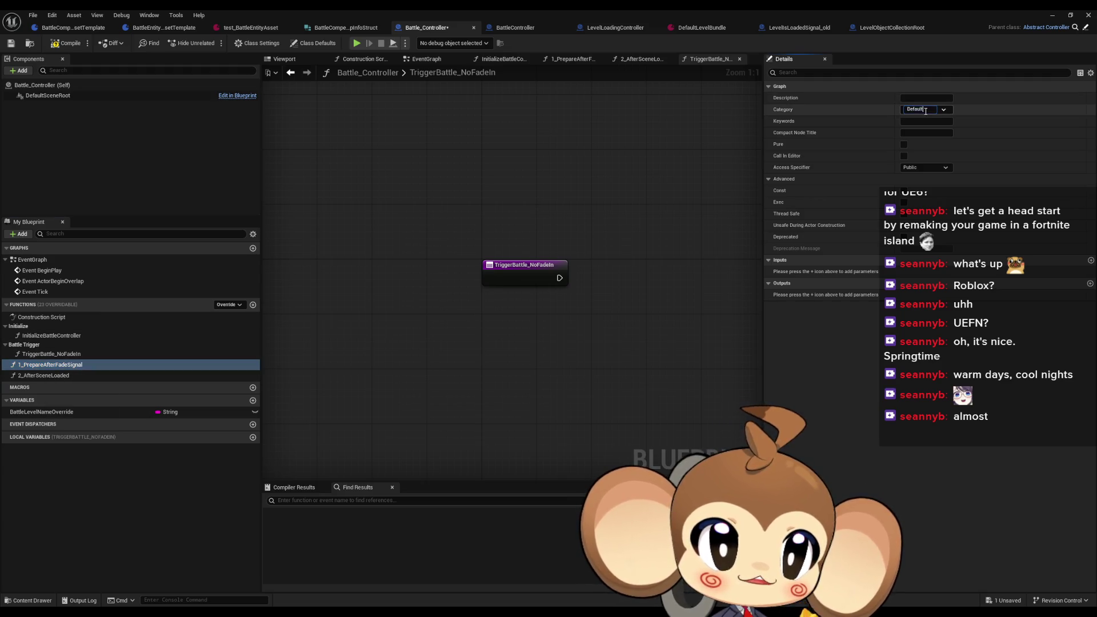
text(Prepare)
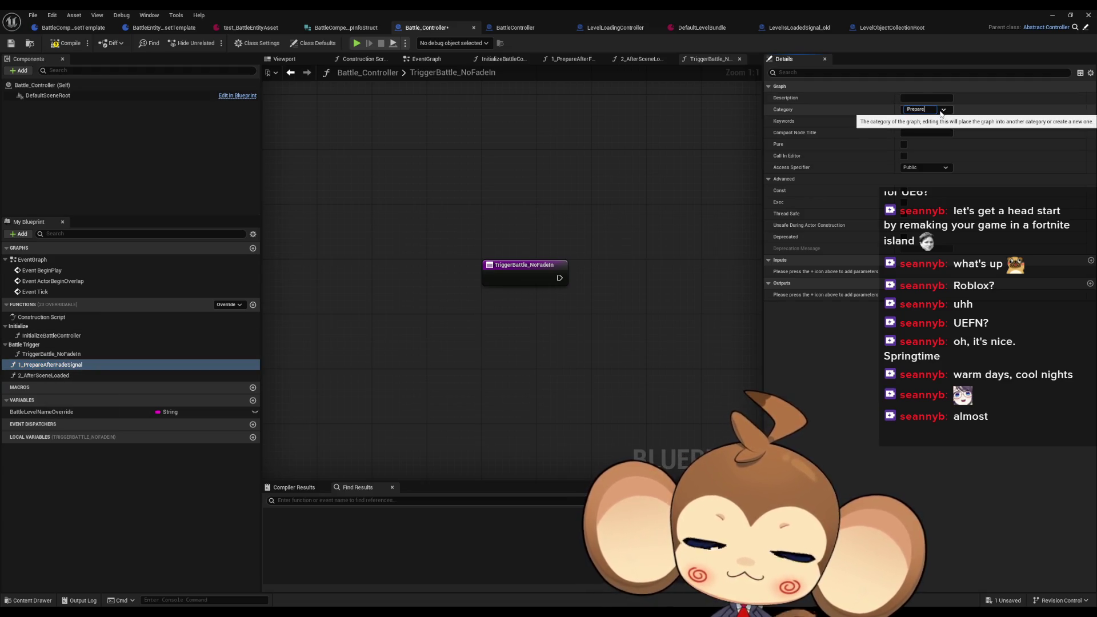
key(Return)
click(63, 384)
click(921, 109)
text(Prepare)
key(Return)
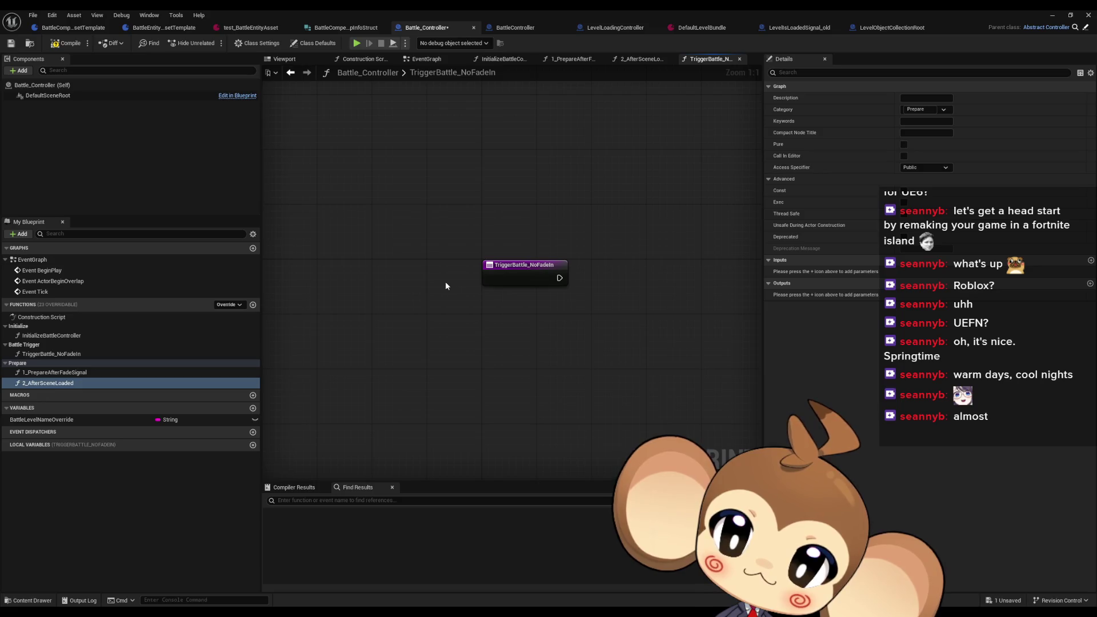
double_click(109, 332)
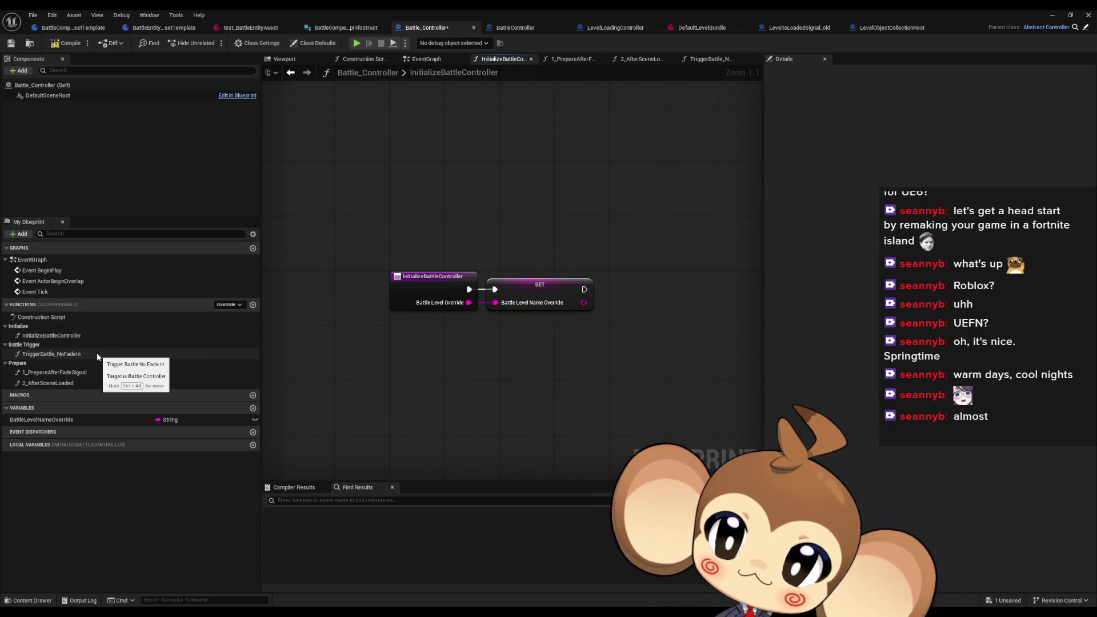
Step: In TriggerBattle_NoFadeIn, wire the entry node into a 1_PrepareAfterFadeSignal call
double_click(96, 354)
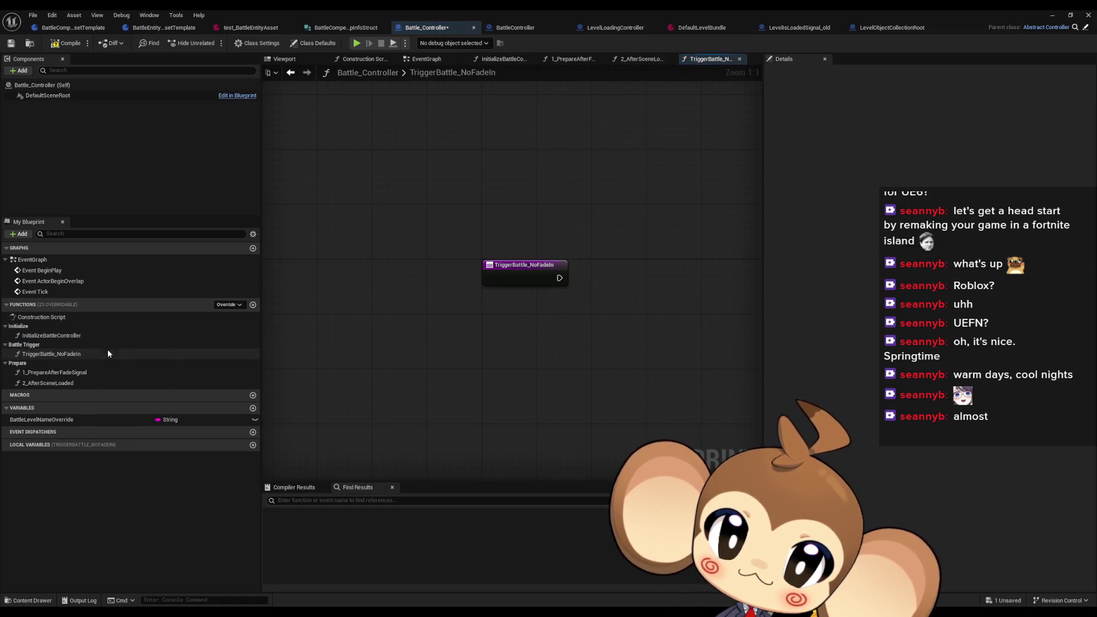
mouse_move(586, 327)
mouse_down()
mouse_move(508, 345)
mouse_move(504, 383)
mouse_up()
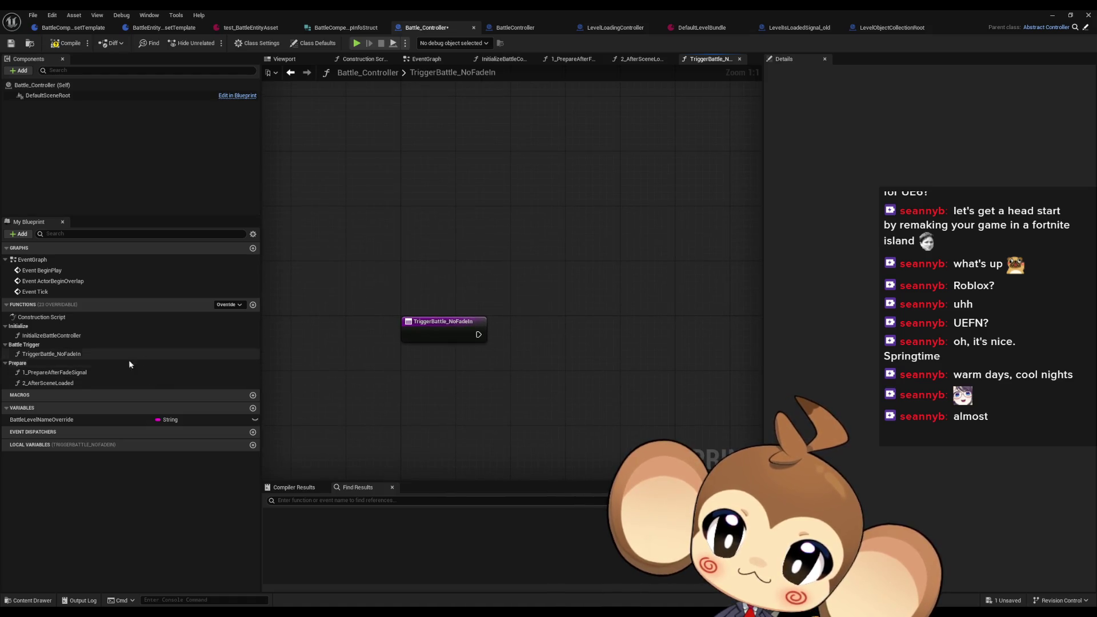
click(90, 374)
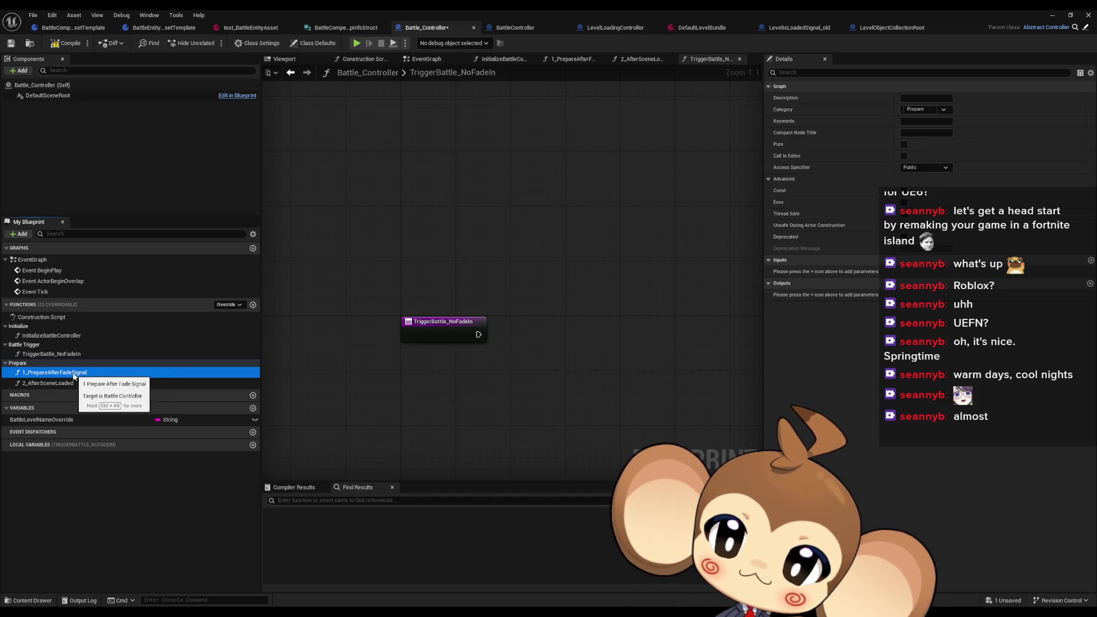
mouse_move(75, 375)
mouse_down()
mouse_move(583, 320)
mouse_move(523, 320)
mouse_move(543, 335)
mouse_up()
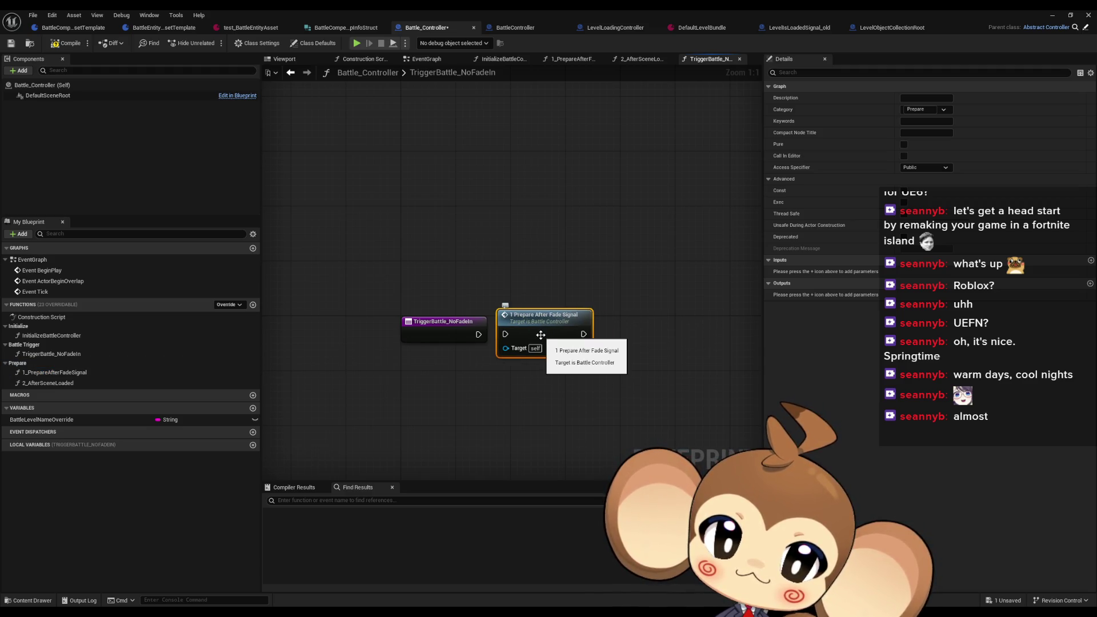
drag(505, 335, 479, 334)
click(471, 393)
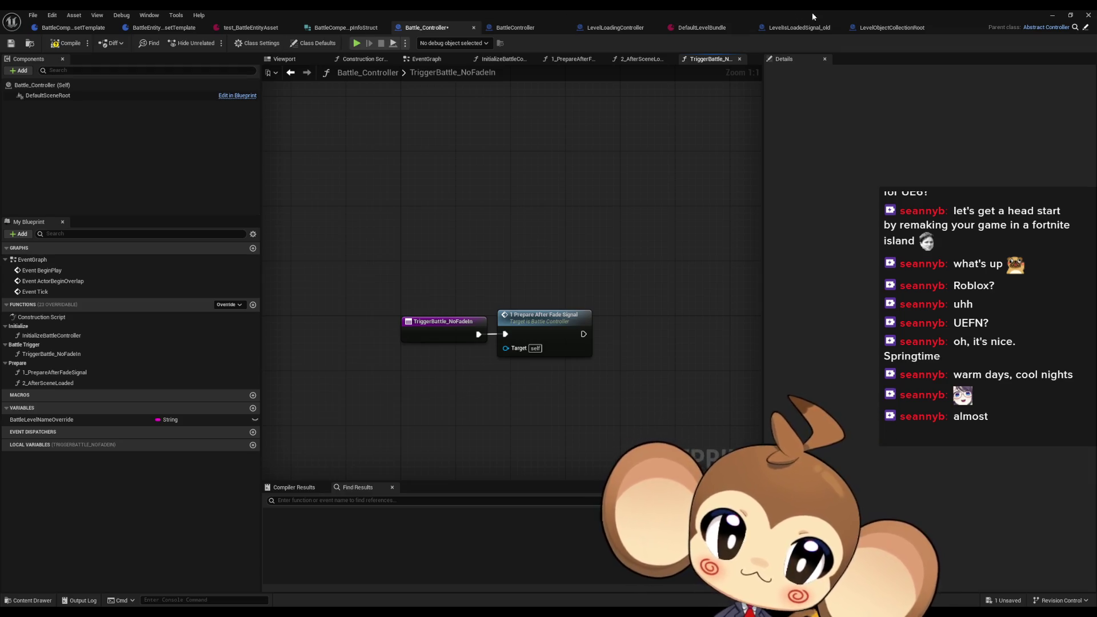
double_click(783, 10)
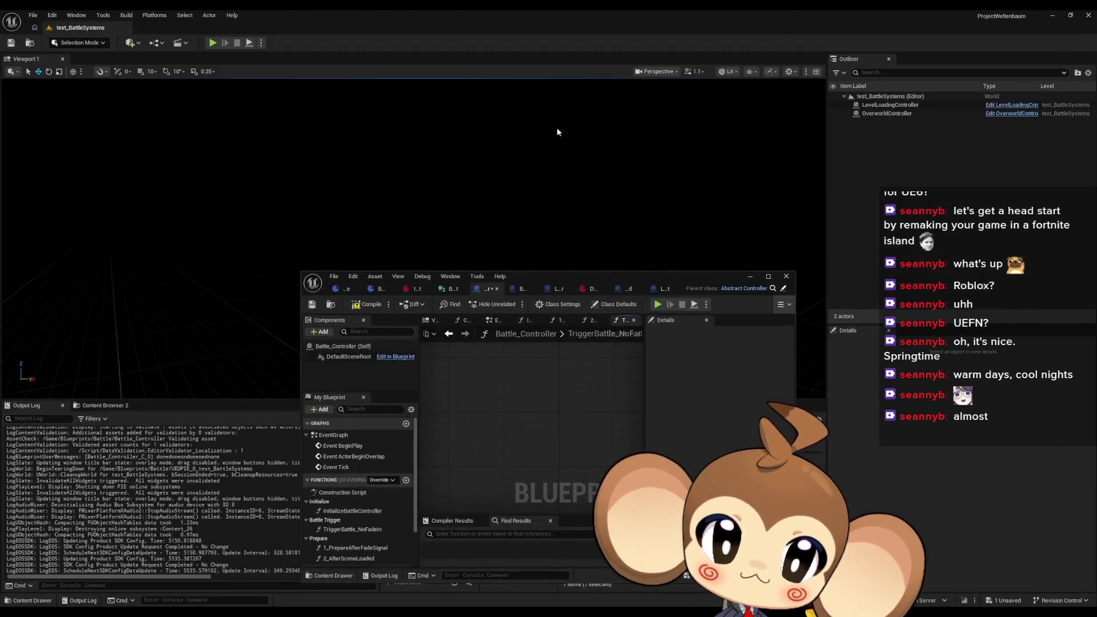
Step: In the level blueprint, run the spawned controller into an Initialize Battle Controller call
click(156, 45)
click(183, 107)
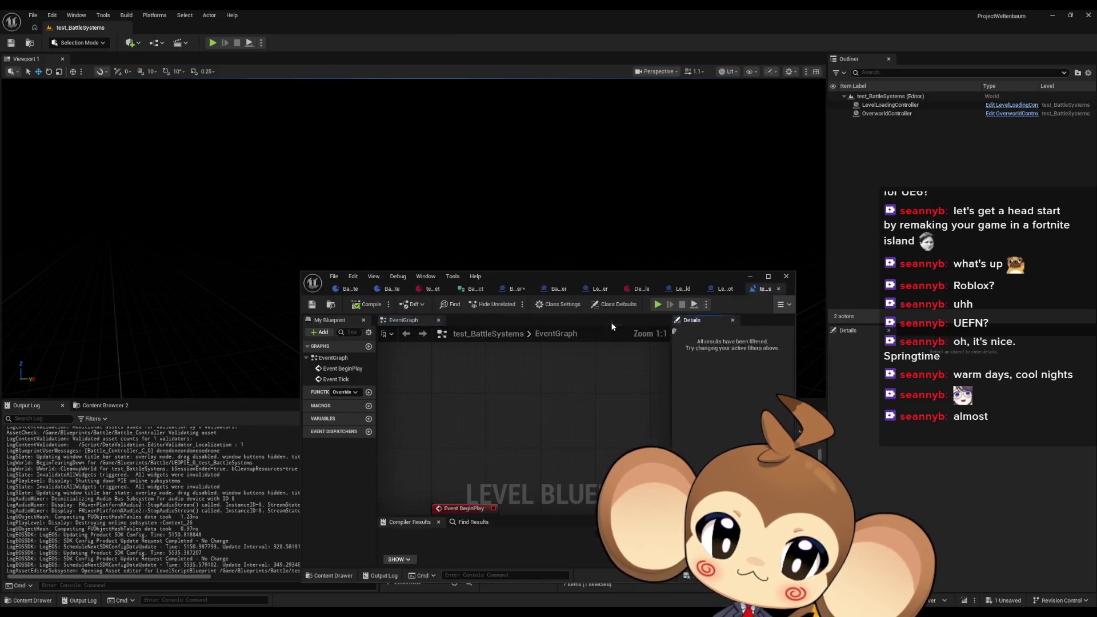
double_click(558, 277)
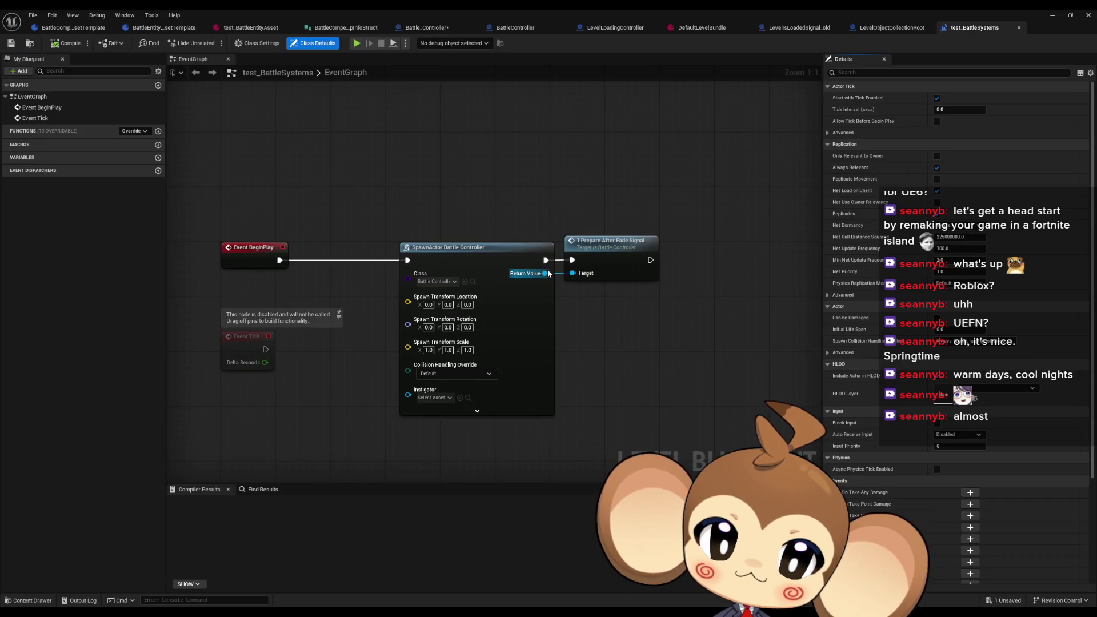
drag(547, 273, 624, 330)
text(init)
key(Return)
drag(621, 349, 546, 260)
drag(608, 241, 812, 247)
drag(654, 337, 602, 260)
drag(718, 275, 519, 276)
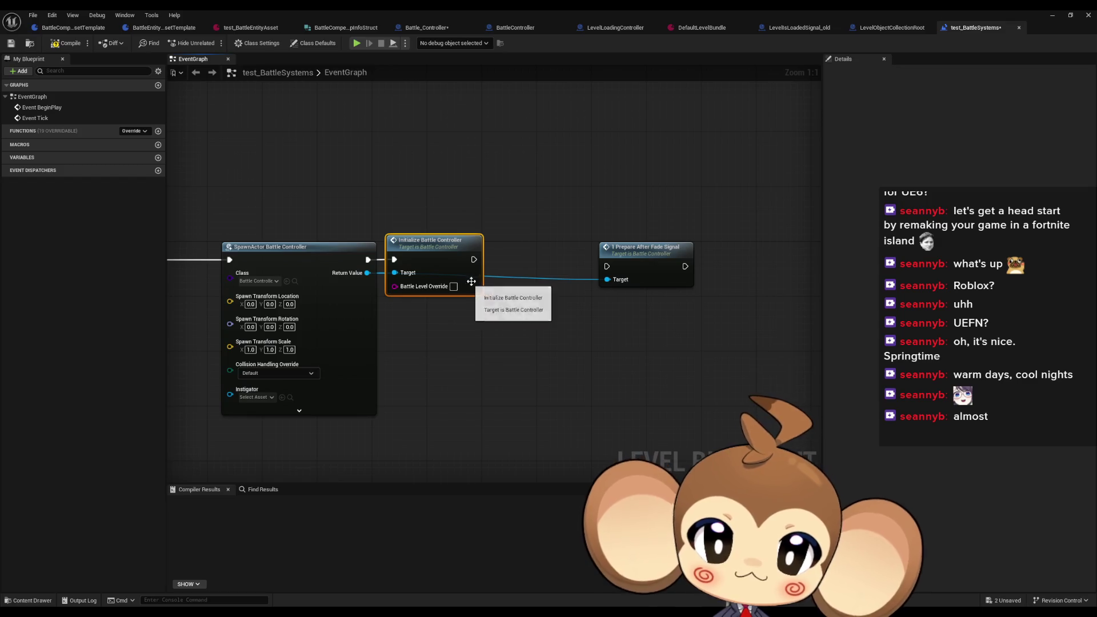
Step: Add Trigger Battle No Fade In after Initialize and delete Prepare After Fade Signal
mouse_move(367, 272)
mouse_down()
mouse_move(527, 301)
mouse_move(522, 288)
mouse_up()
text(trigger)
key(Return)
drag(511, 203, 736, 400)
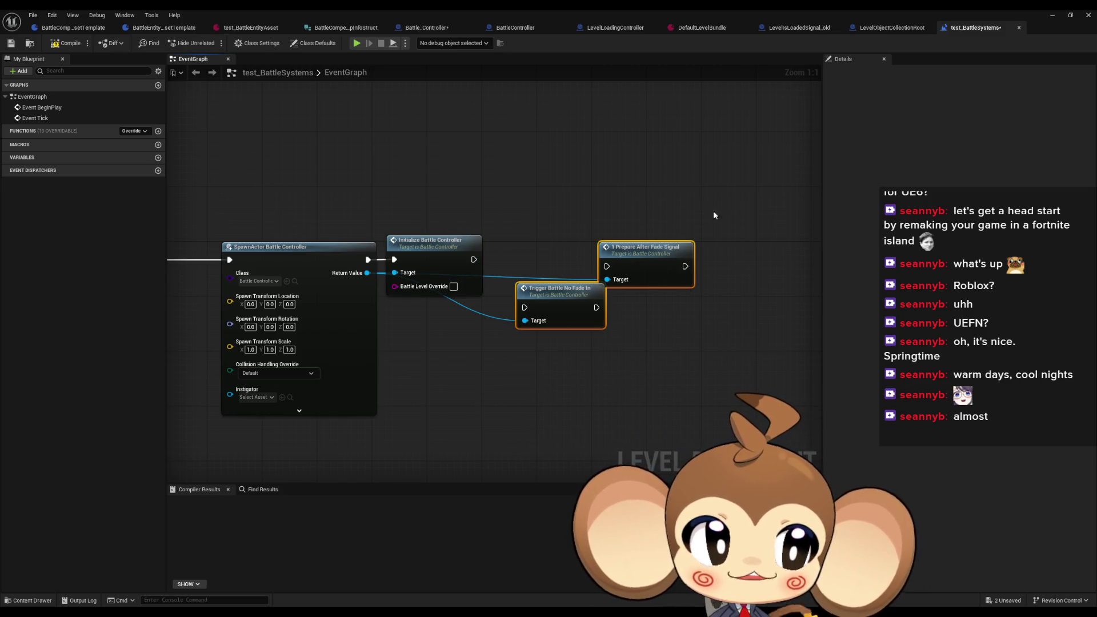
click(556, 295)
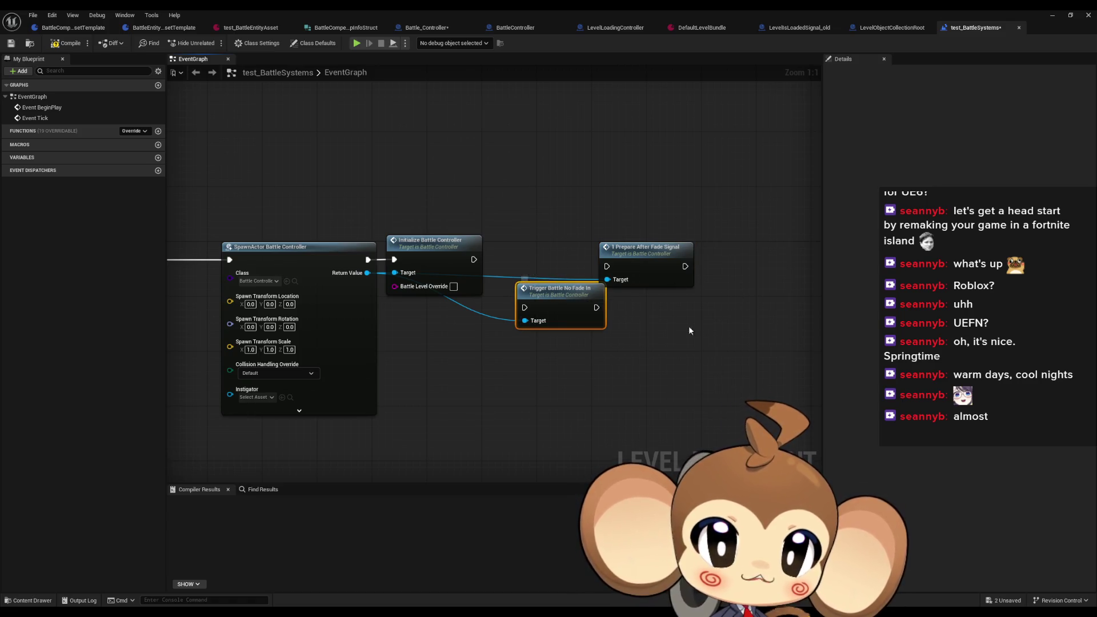
drag(576, 278, 558, 341)
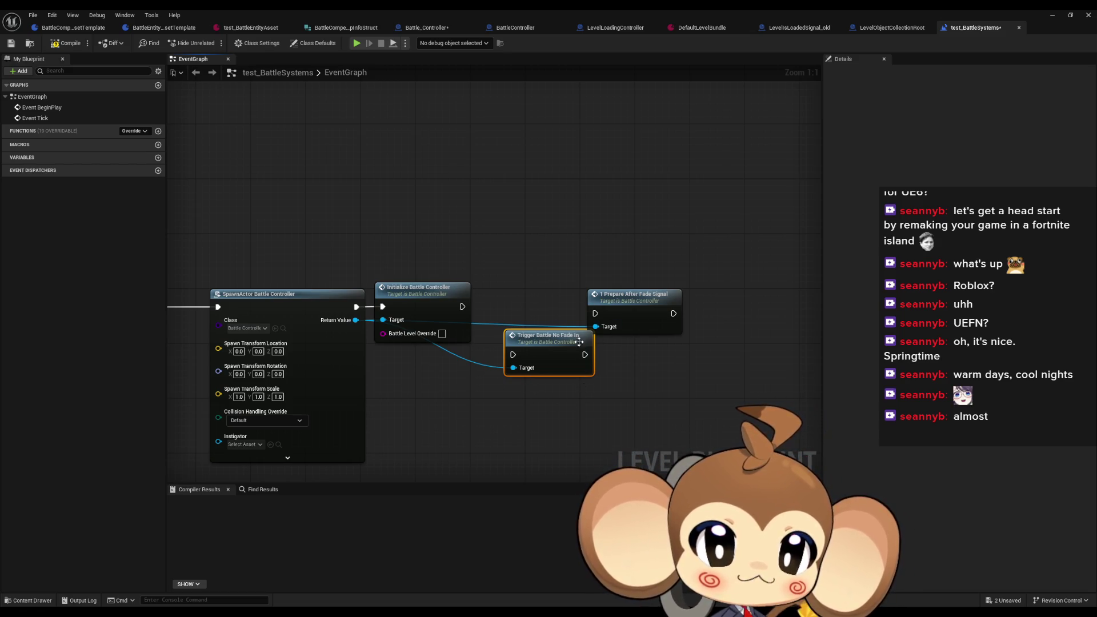
mouse_move(513, 343)
mouse_down()
mouse_move(491, 295)
mouse_move(462, 306)
mouse_up()
click(643, 326)
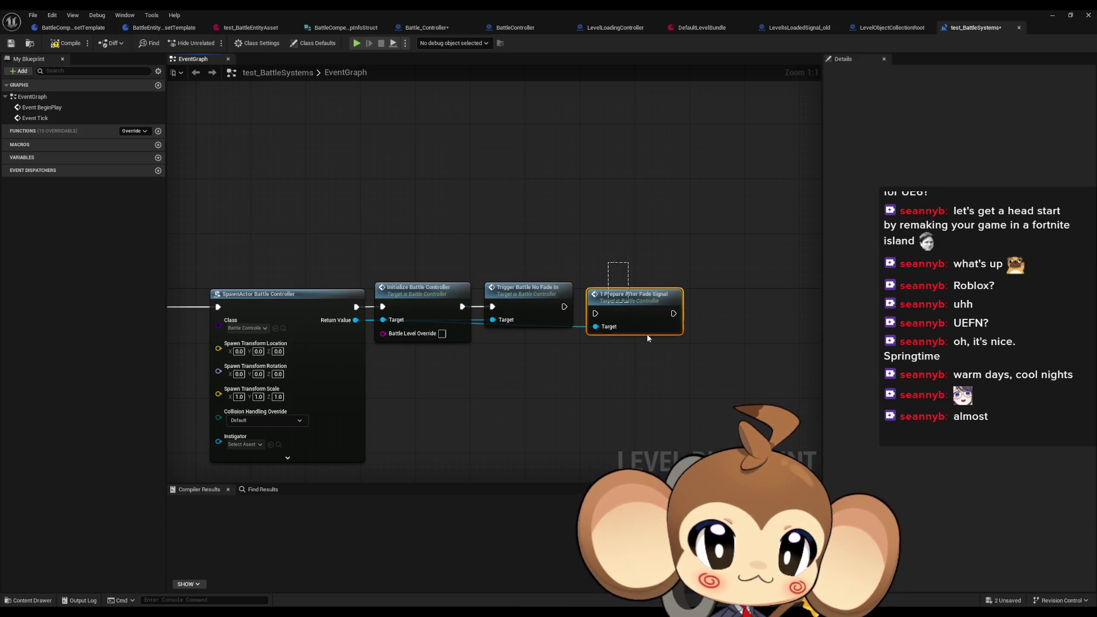
key(Delete)
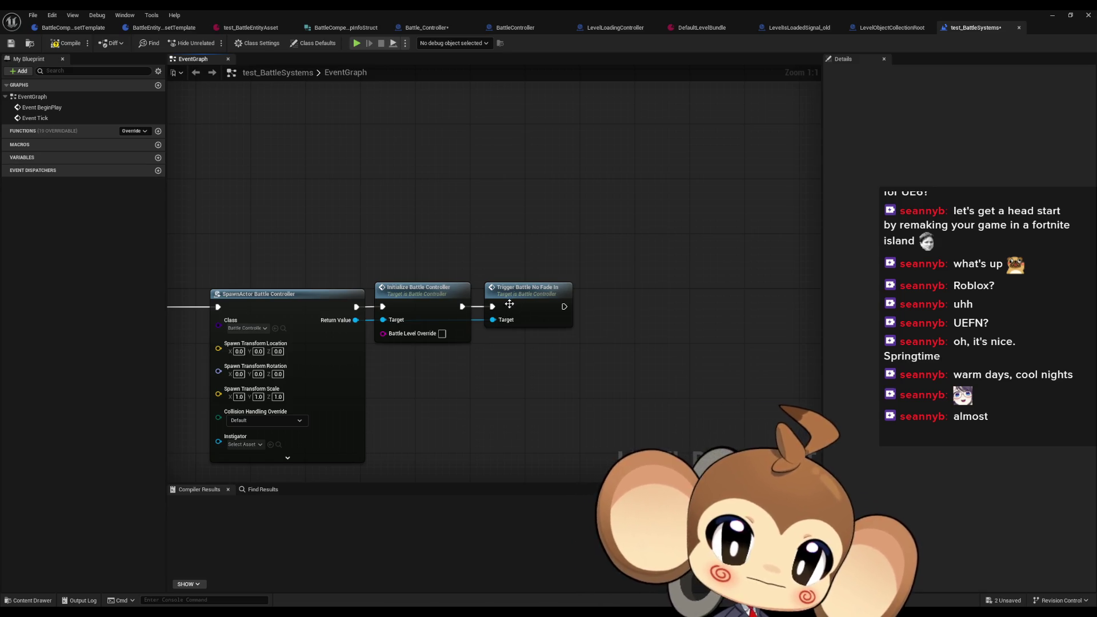
double_click(529, 289)
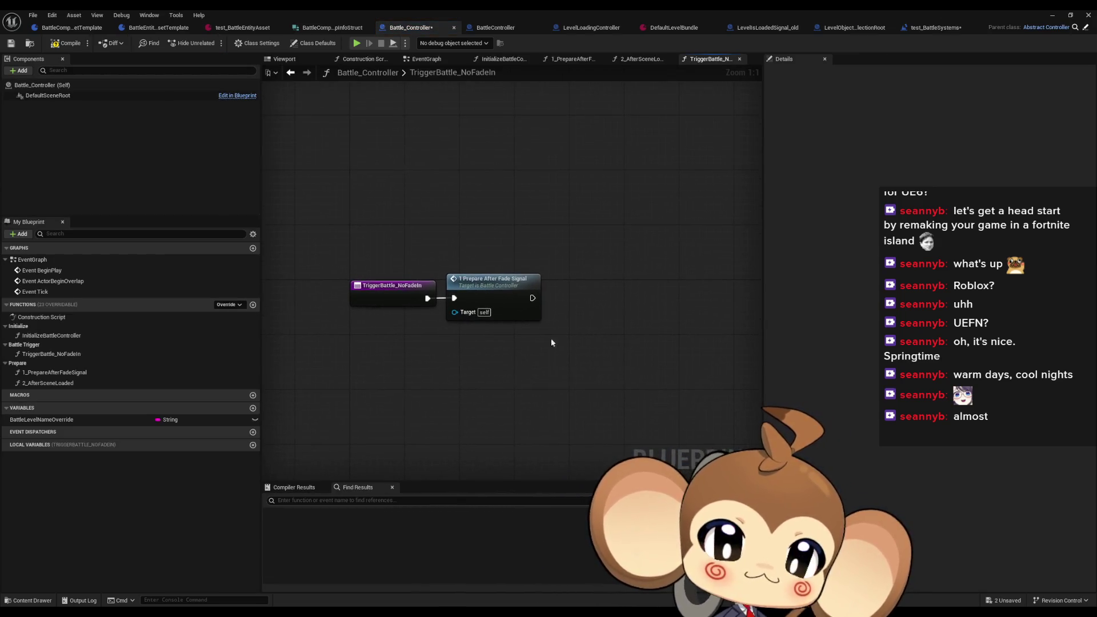
Step: Open the 1_PrepareAfterFadeSignal graph and inspect its and TriggerBattle_NoFadeIn's properties
double_click(515, 289)
scroll(476, 389, down, 4)
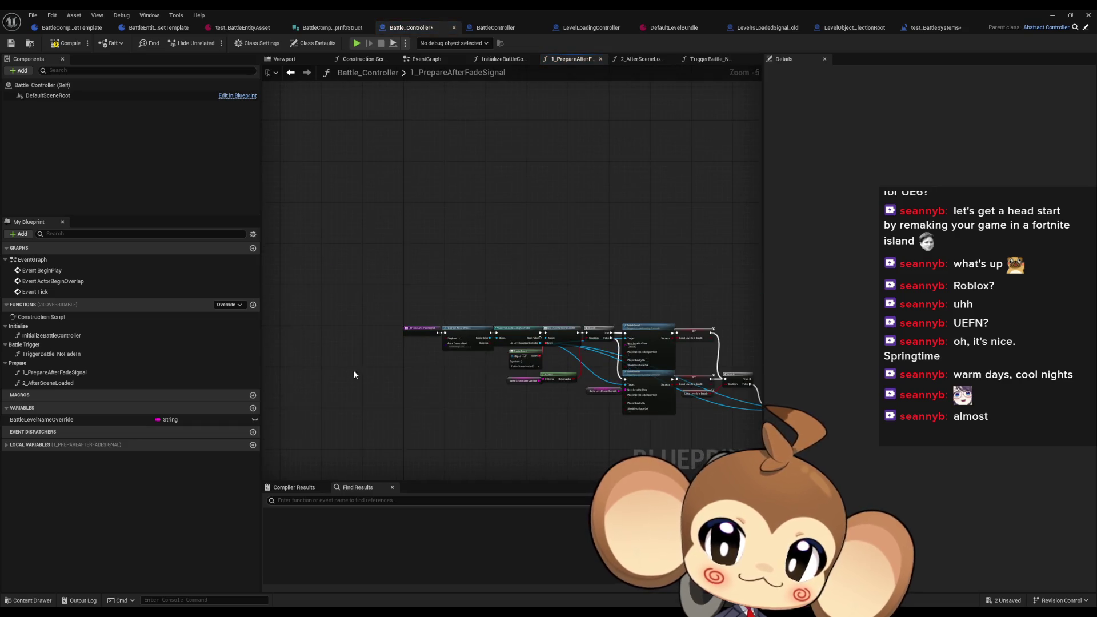
click(49, 355)
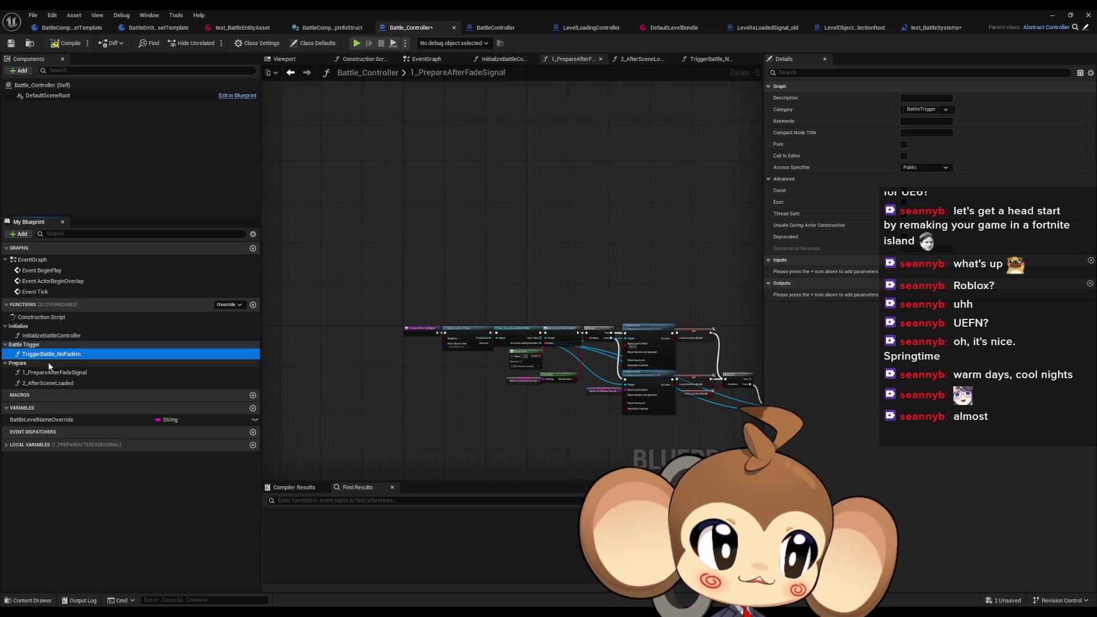
click(51, 372)
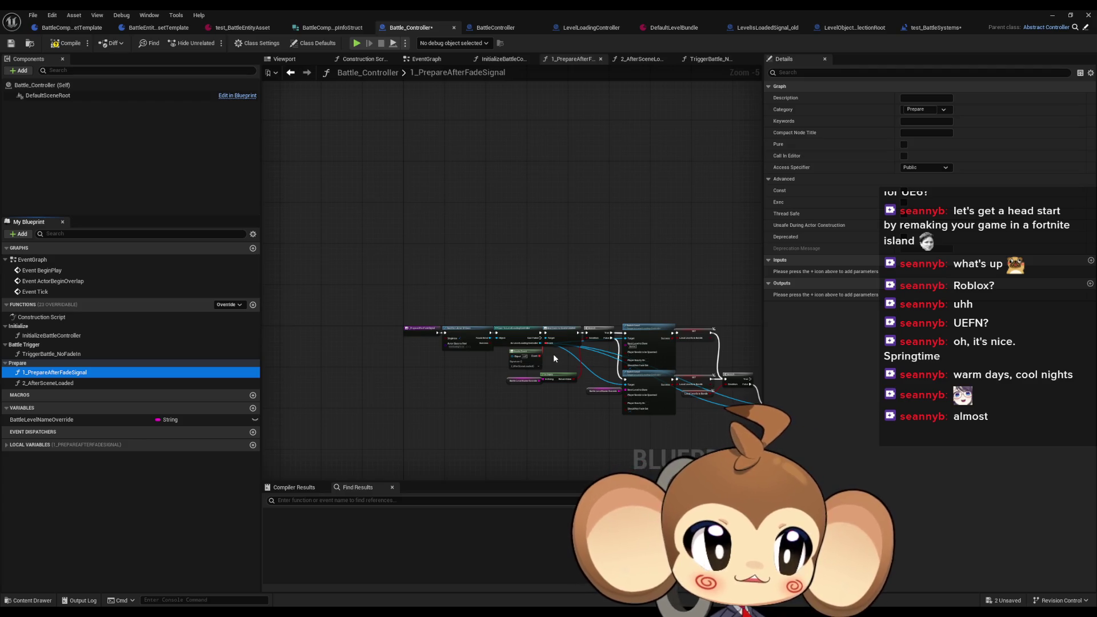
Step: Pan across the Find First Actor, Cast, Branch, Load Level and Switch Level nodes
drag(553, 359, 385, 340)
scroll(458, 372, up, 3)
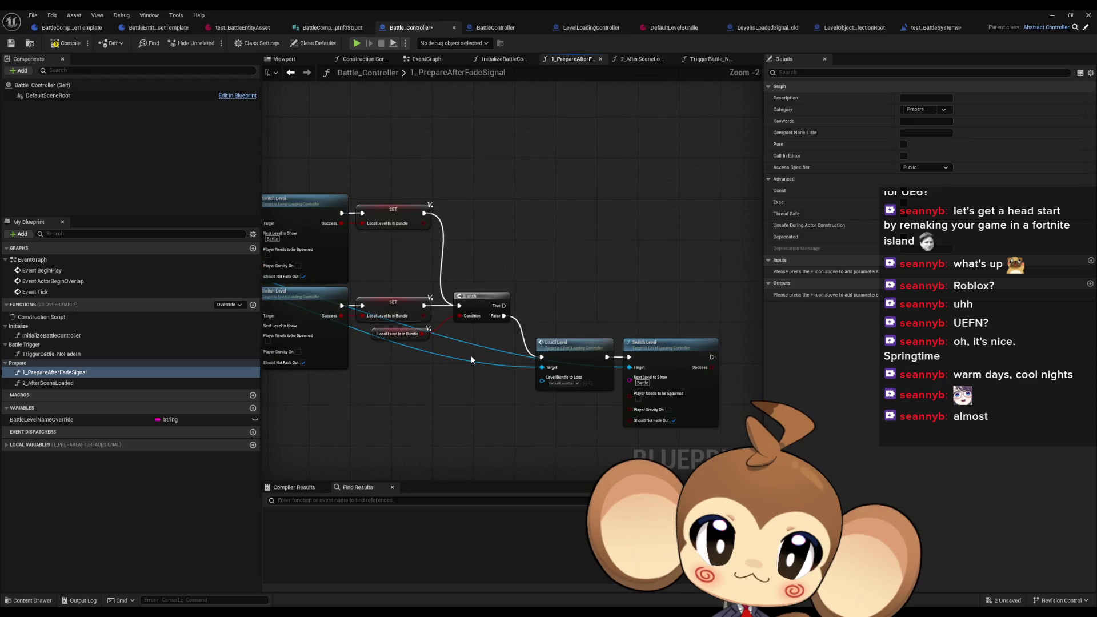
mouse_move(453, 374)
mouse_down()
mouse_move(517, 369)
mouse_move(417, 373)
mouse_up()
drag(480, 396, 753, 385)
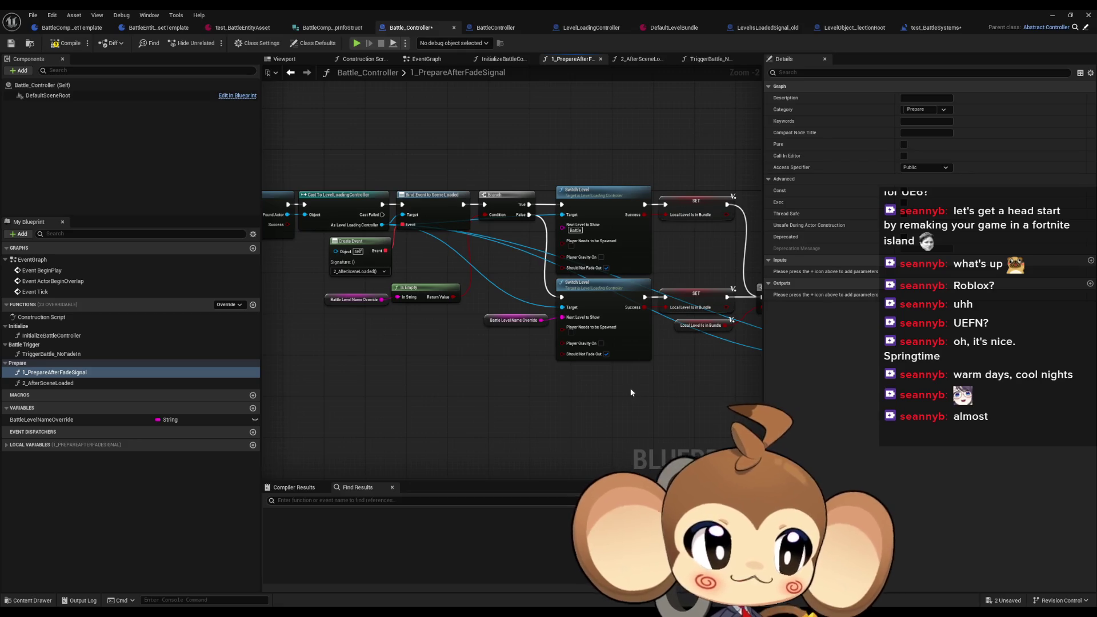
drag(553, 379, 754, 398)
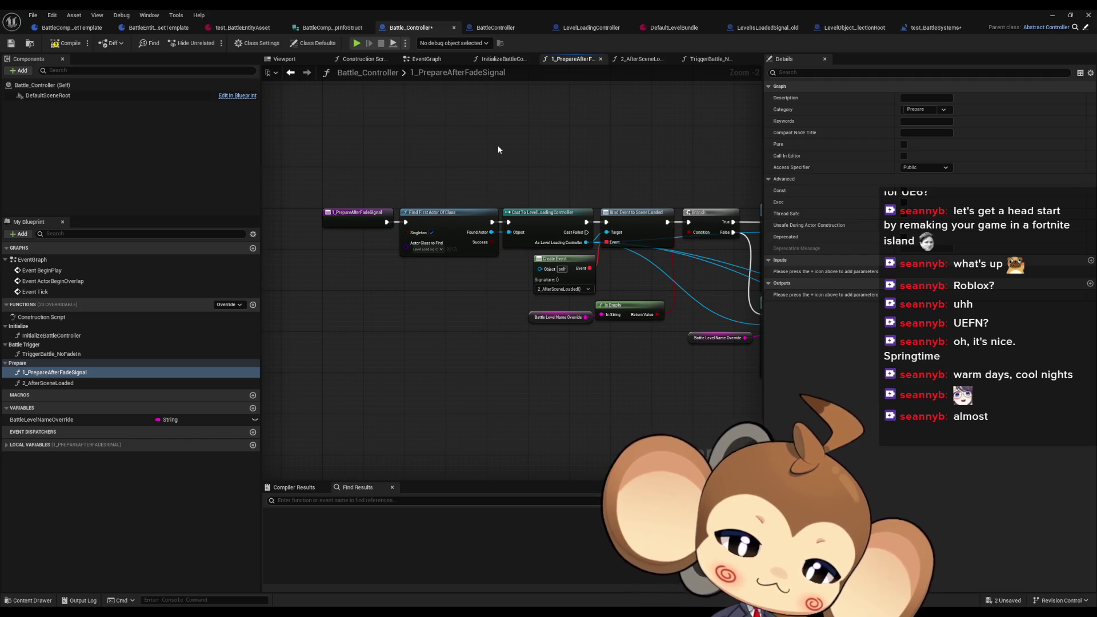
mouse_move(528, 322)
mouse_down()
mouse_move(237, 301)
mouse_move(320, 308)
mouse_up()
drag(654, 312, 557, 281)
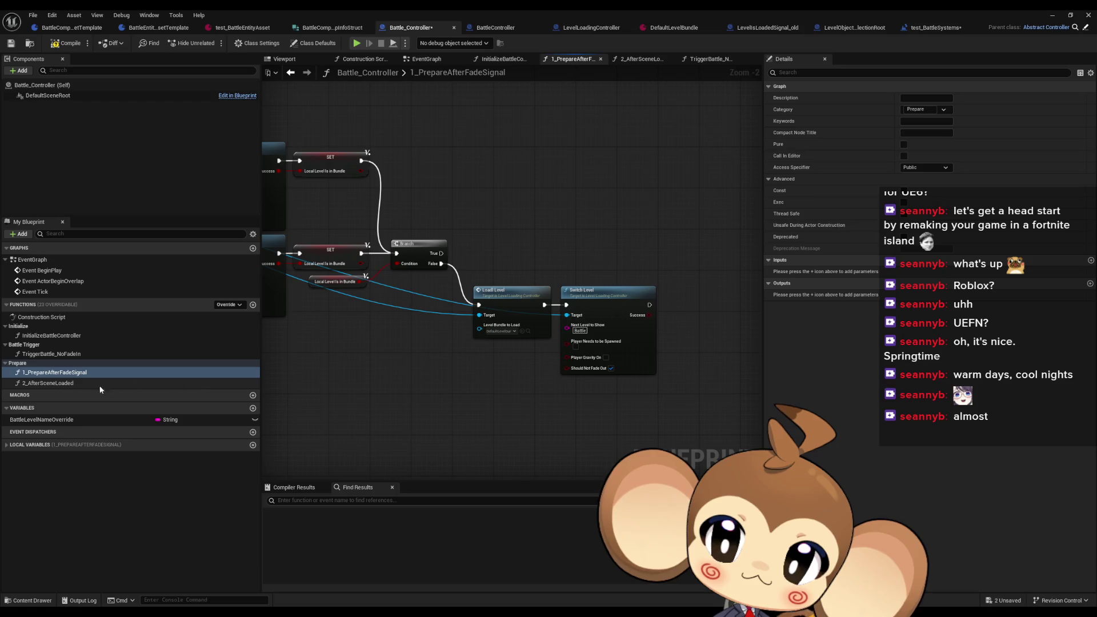
drag(418, 277, 749, 304)
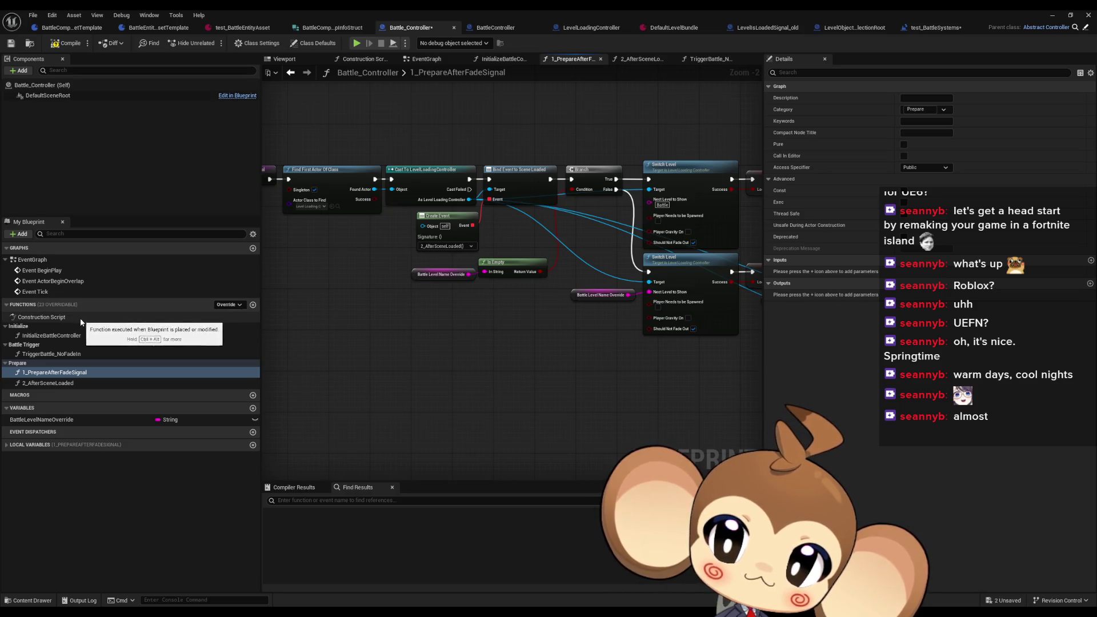
double_click(51, 335)
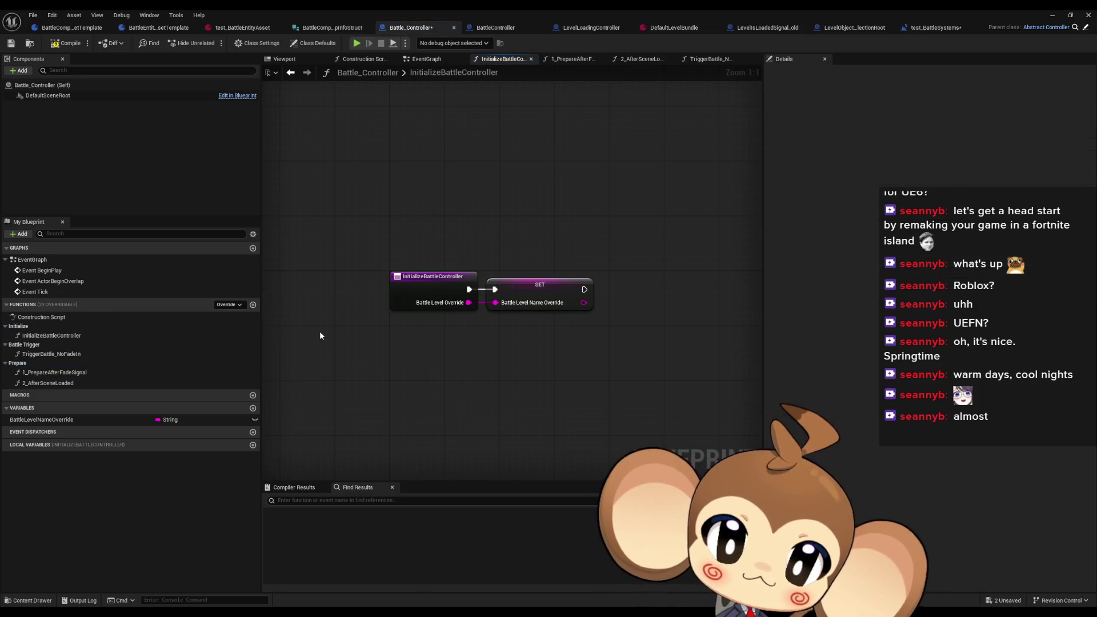
Step: Select the InitializeBattleController entry node, restore the Blueprint window, and list the Content folder
drag(375, 234, 436, 361)
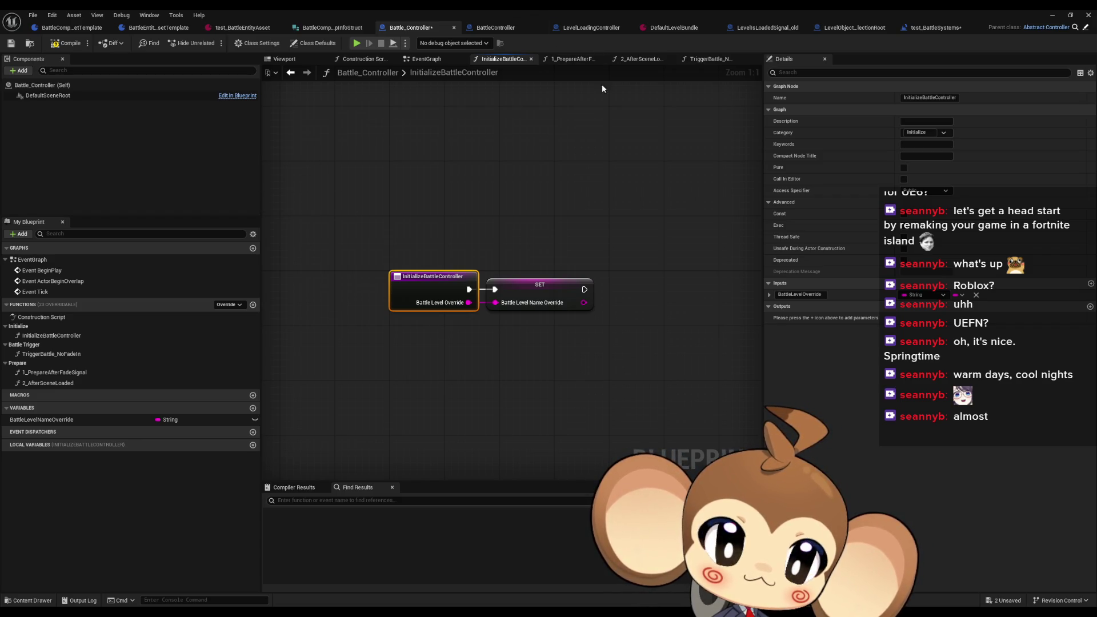
double_click(540, 14)
drag(567, 275, 511, 72)
click(627, 432)
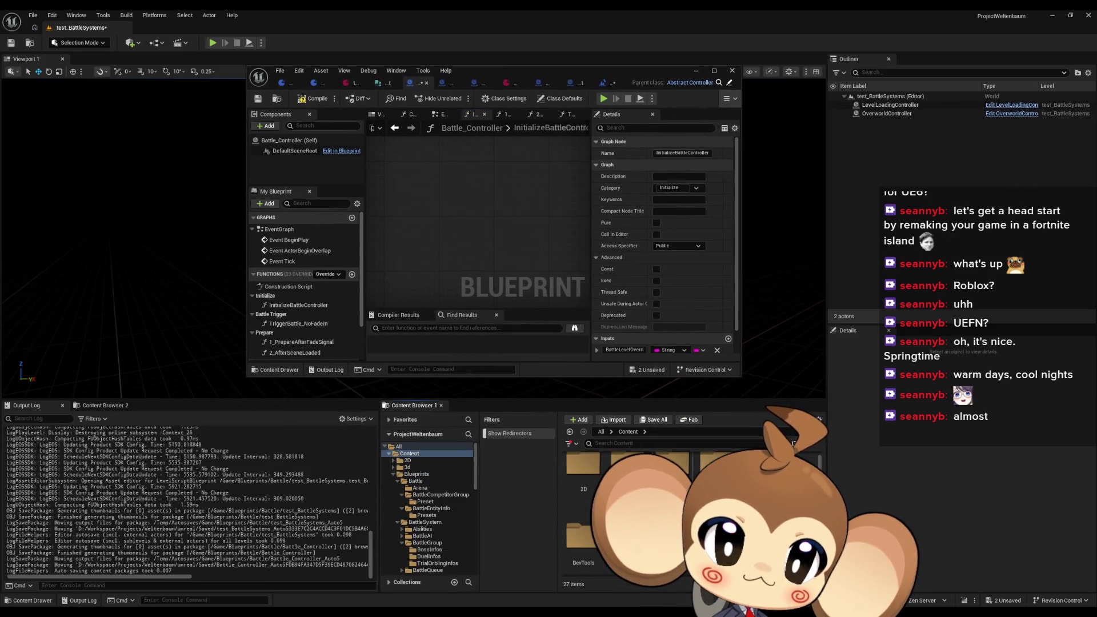
Step: Open the IssueBoard blueprint and maximize its editor
scroll(686, 514, down, 5)
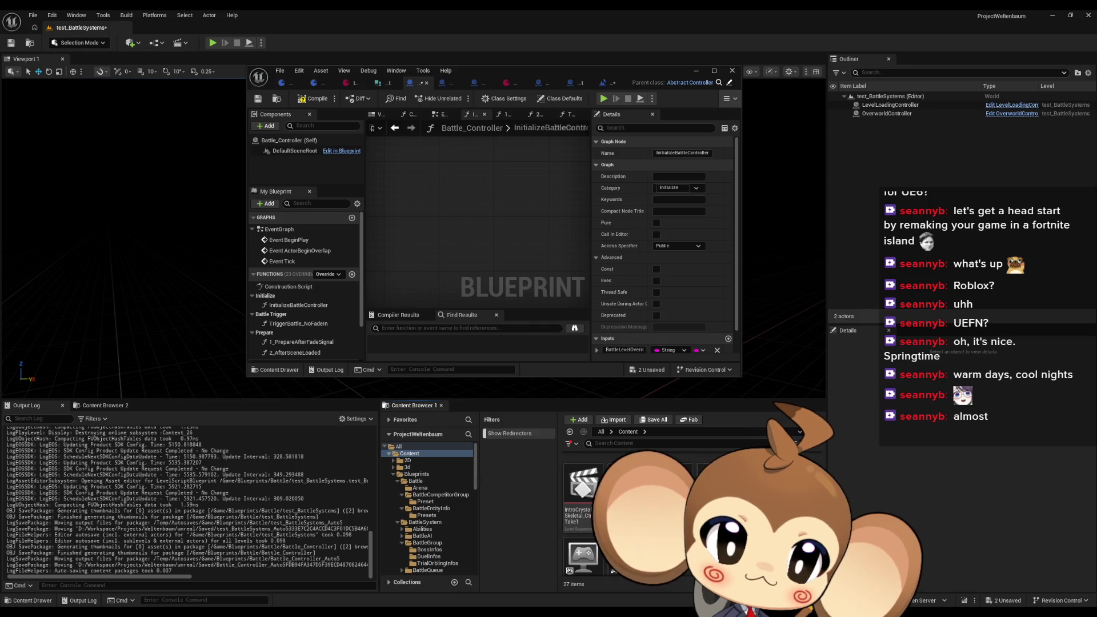
double_click(628, 492)
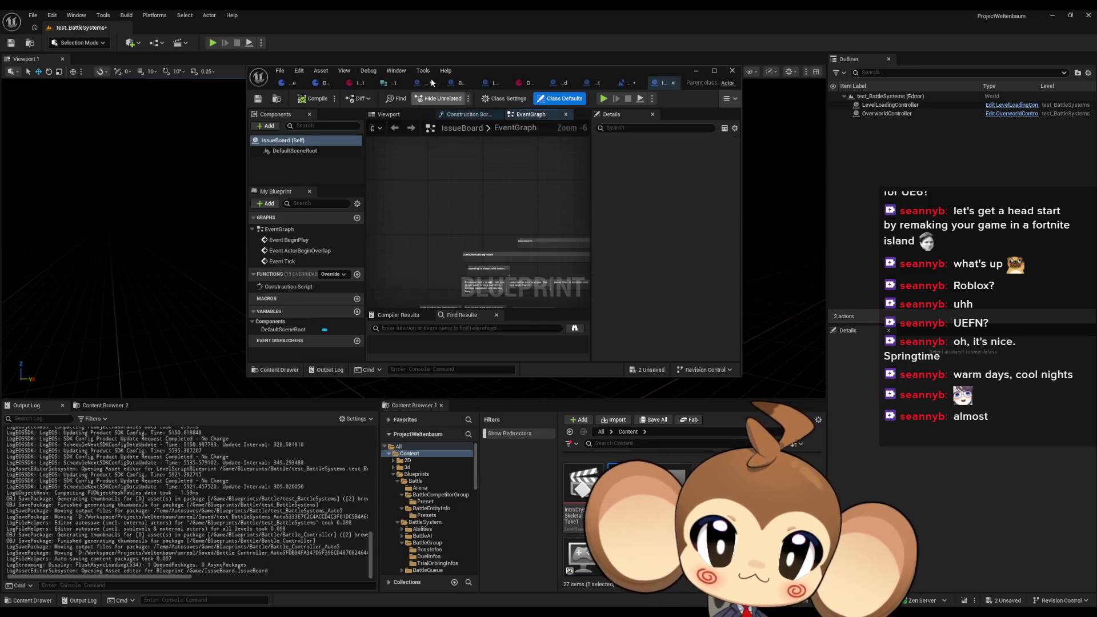
double_click(466, 67)
scroll(512, 242, up, 7)
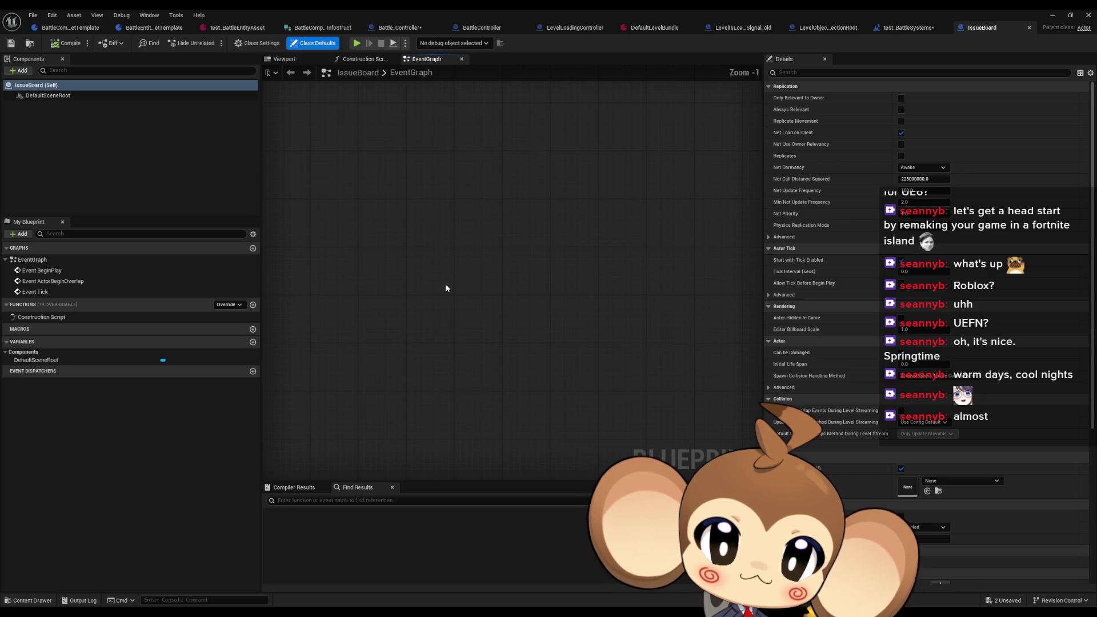
Step: Title the comments 'add explosion trigger' and 'add fade trigger', then save IssueBoard
text(c)
text(add)
text( explosion tr)
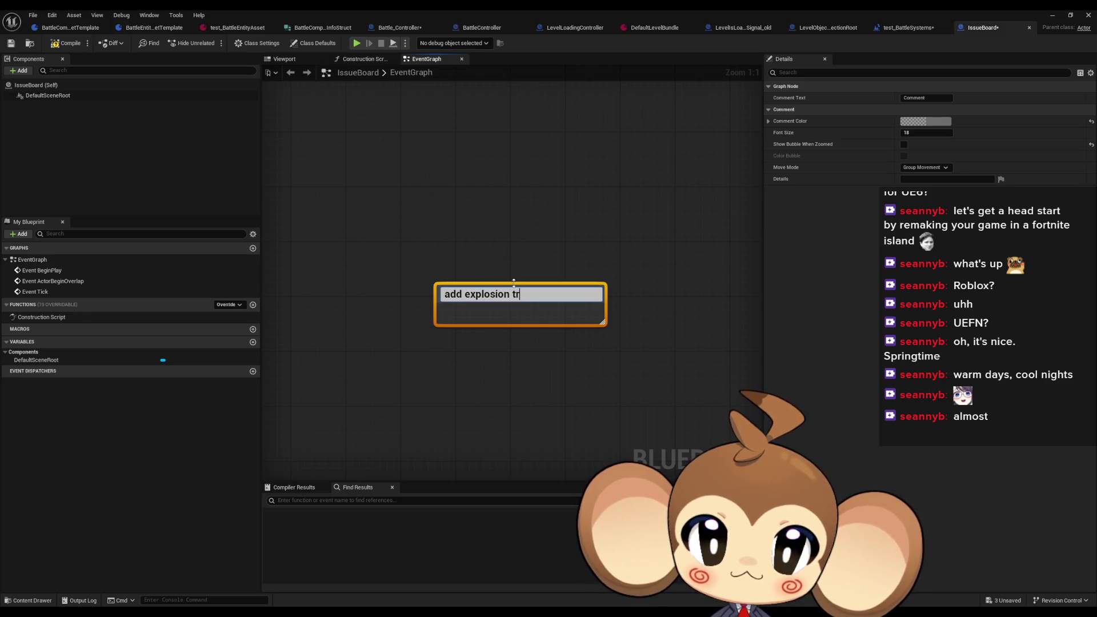
text(igger)
click(456, 358)
text(cadd fade tr)
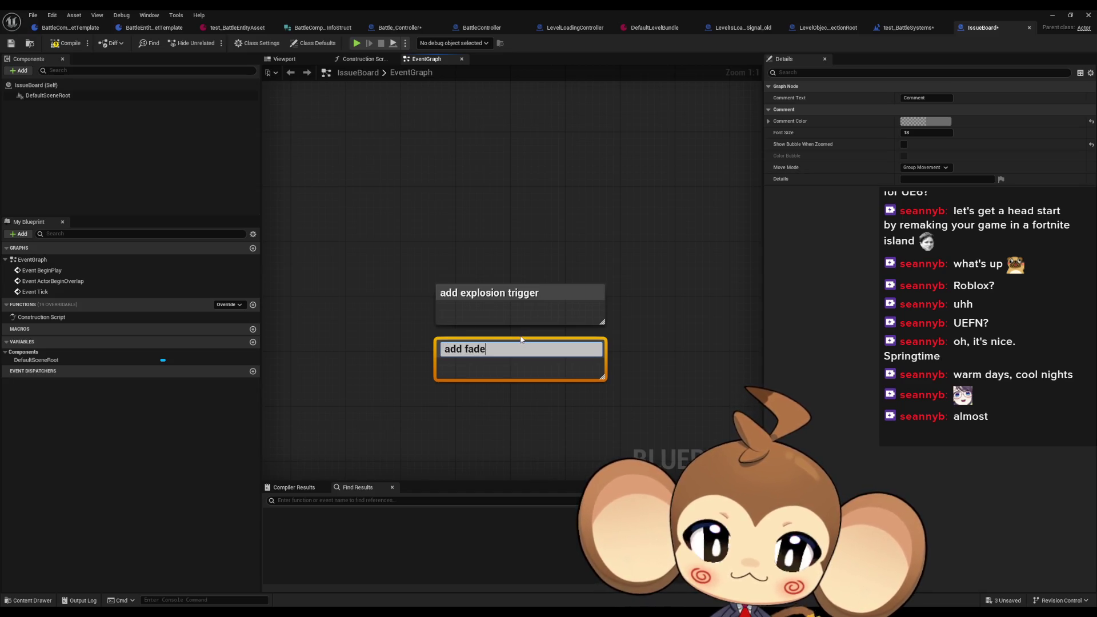
text(igger)
key(Return)
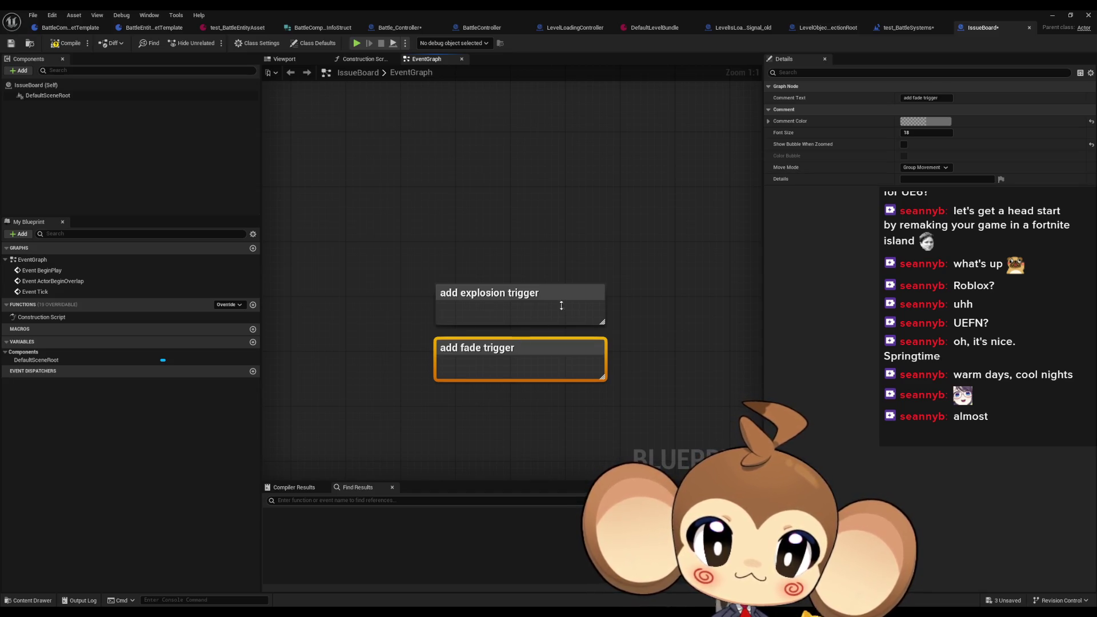
click(458, 171)
key(ctrl+s)
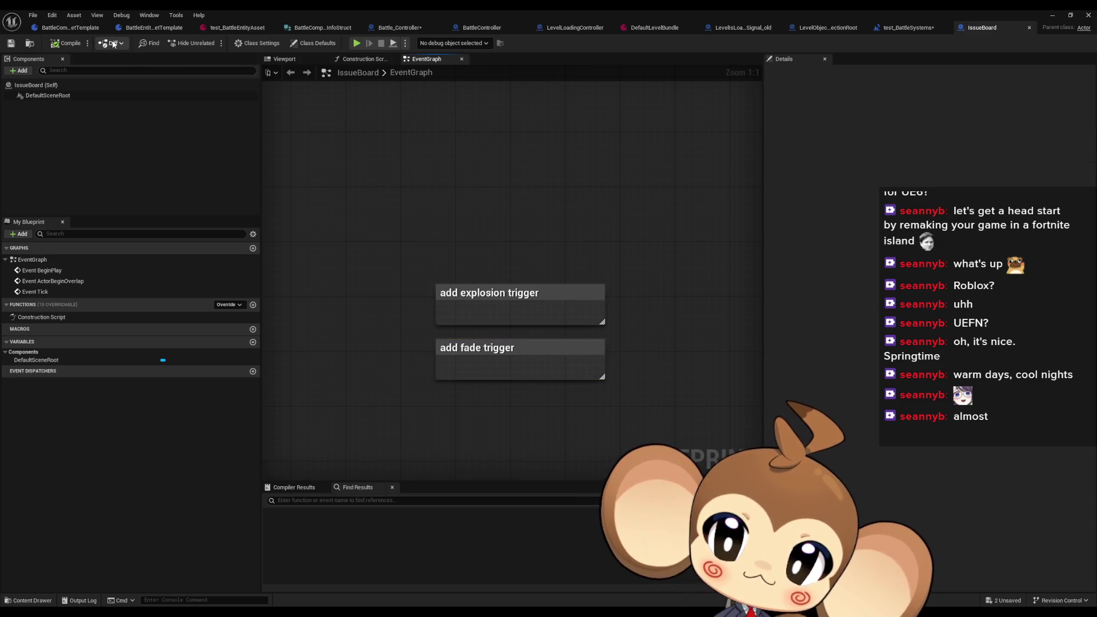
click(400, 28)
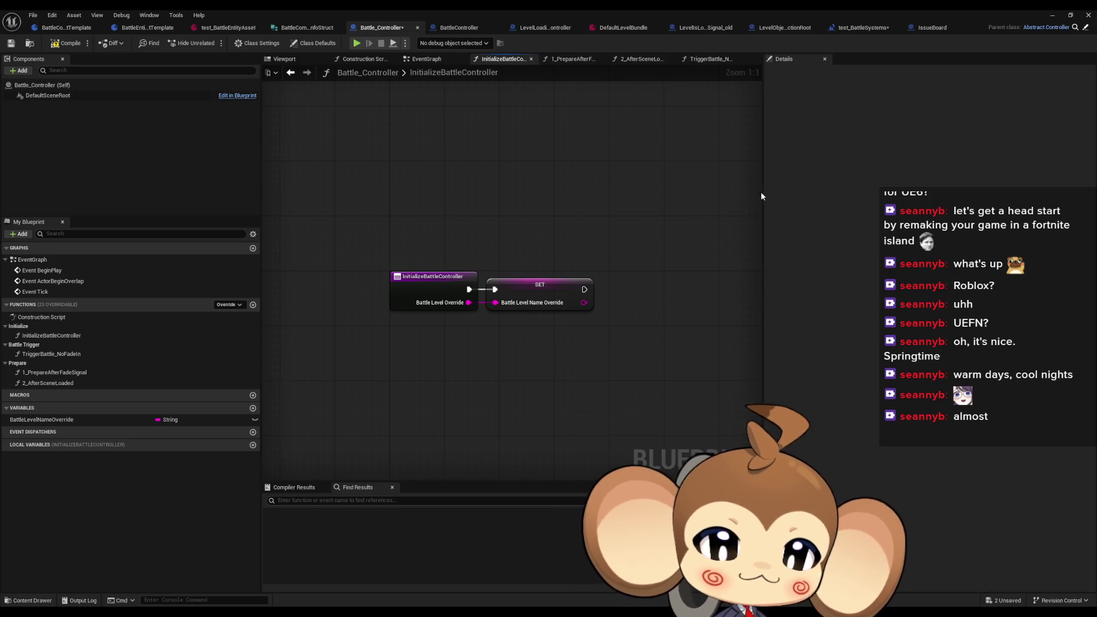
Step: Recentre the InitializeBattleController graph on its entry and BattleLevelNameOverride setter nodes
drag(594, 311, 566, 320)
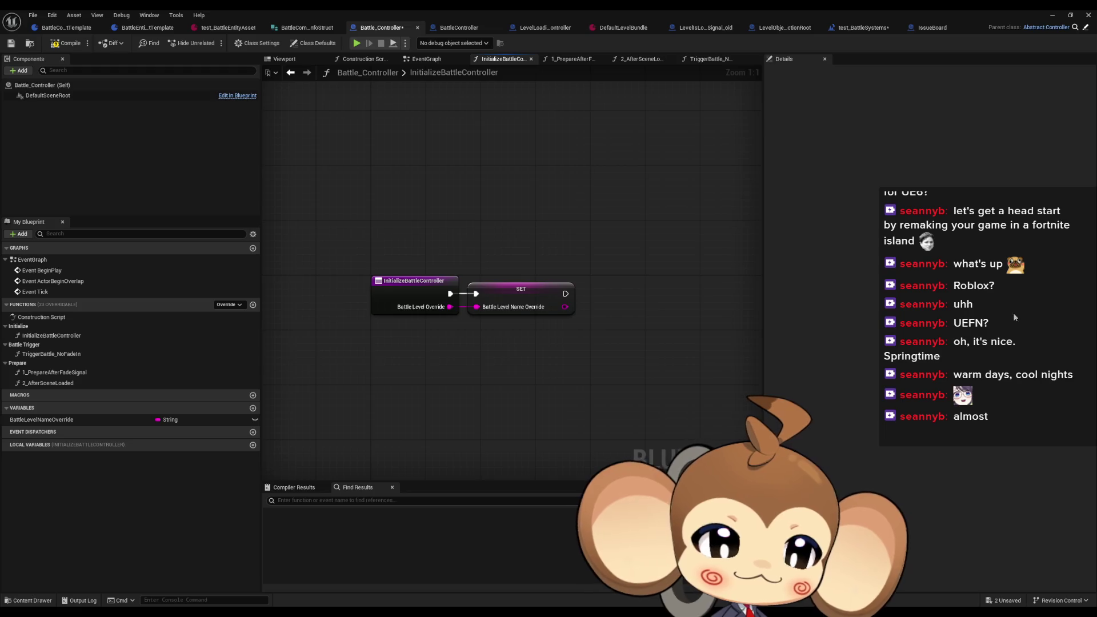
Step: Pan around InitializeBattleController, select and deselect its entry node, then close the Blueprint editor
drag(452, 372, 512, 399)
click(459, 319)
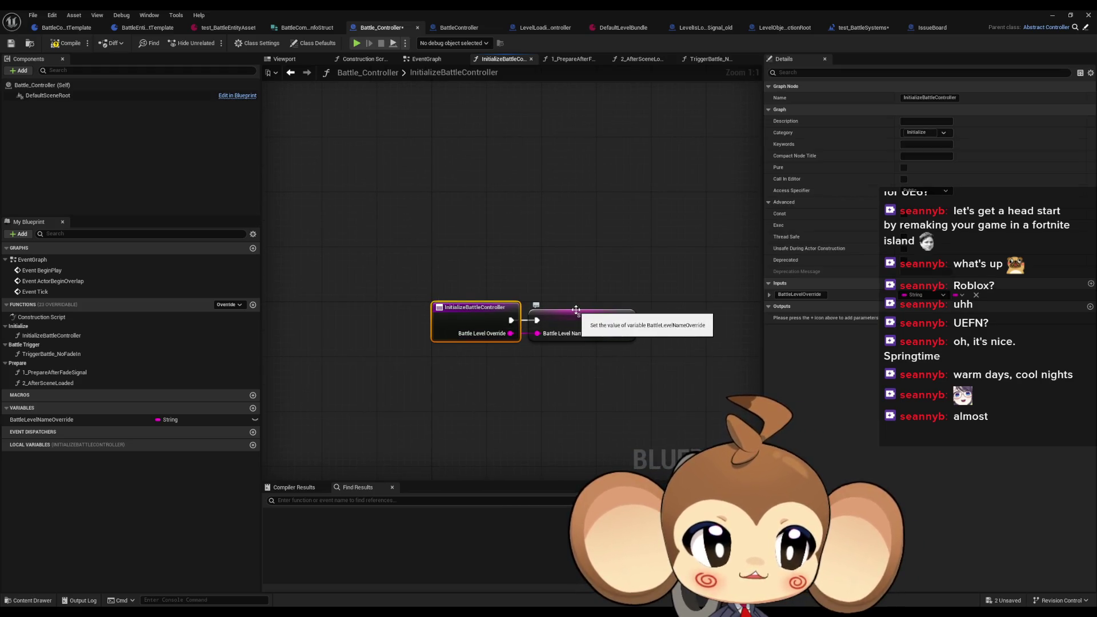
drag(642, 337, 633, 315)
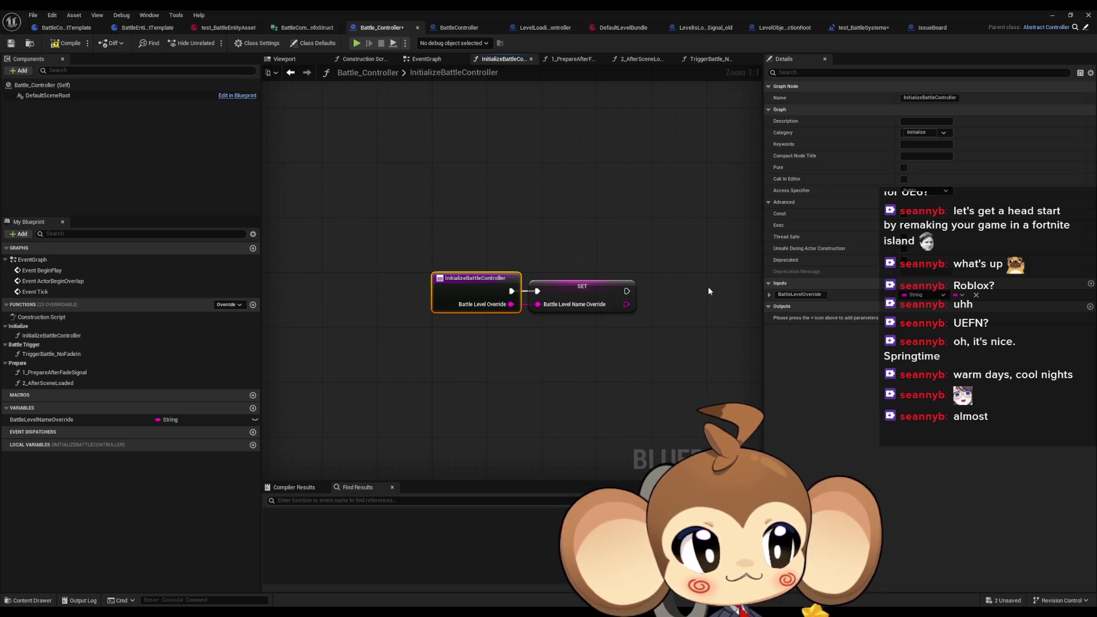
drag(707, 289, 564, 287)
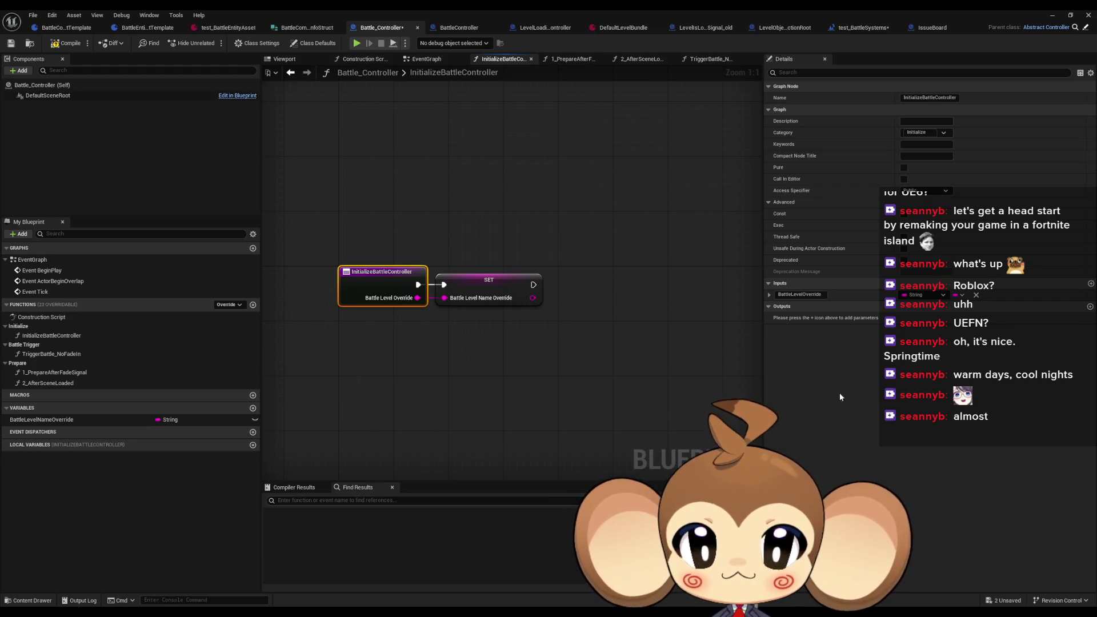
click(445, 391)
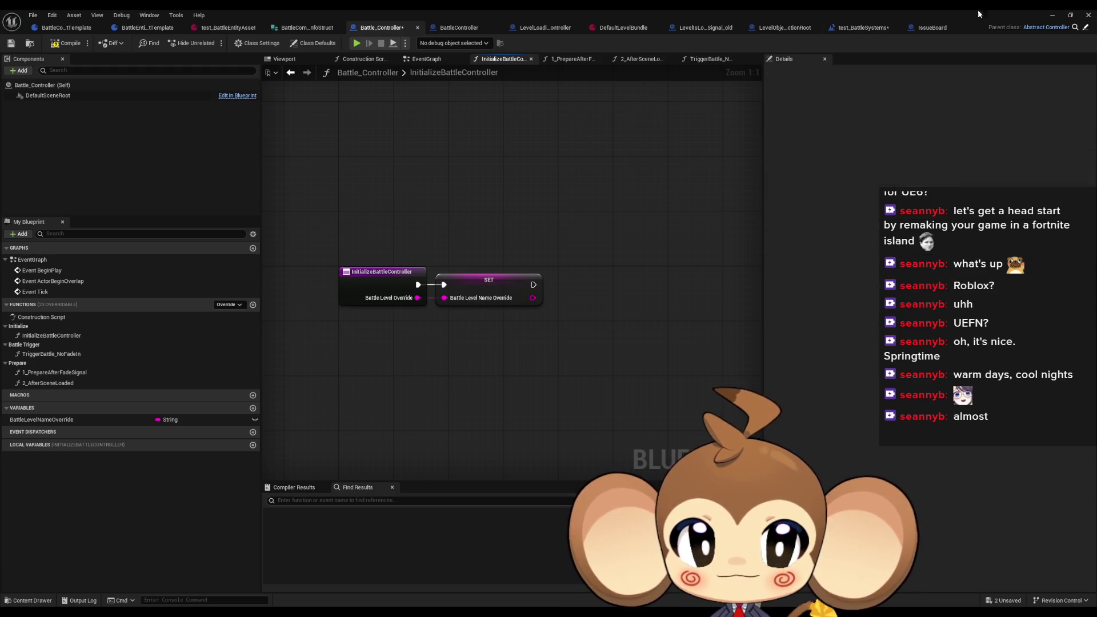
click(1053, 14)
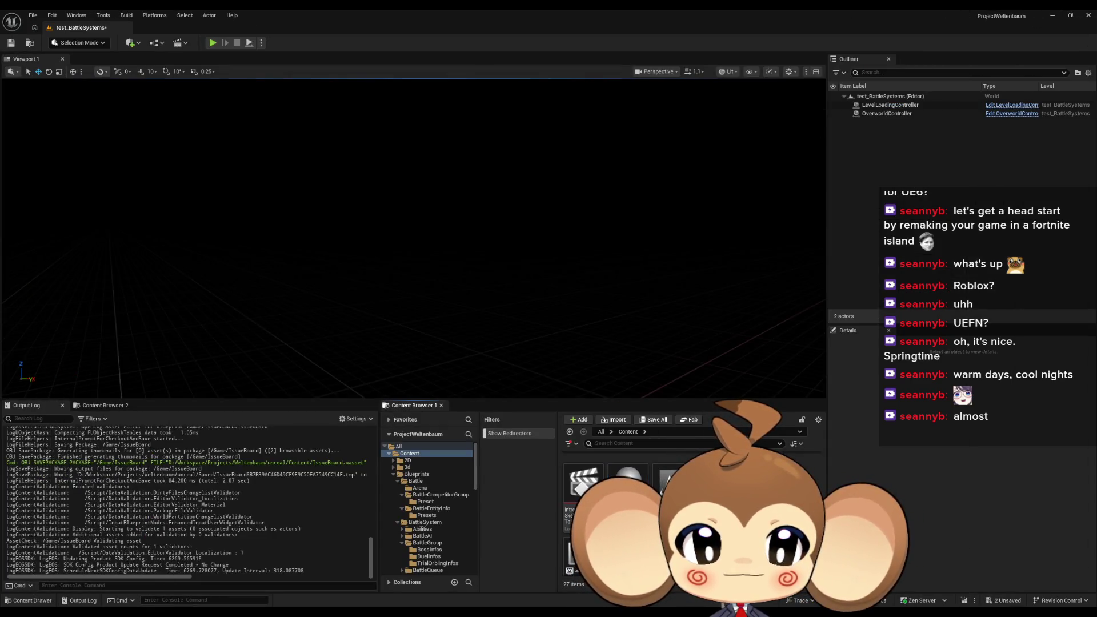
Step: Browse Blueprints > Battle, peek into BattleEntityInfo and Preset, ending in BattleCompetitorGroup
scroll(686, 514, down, 3)
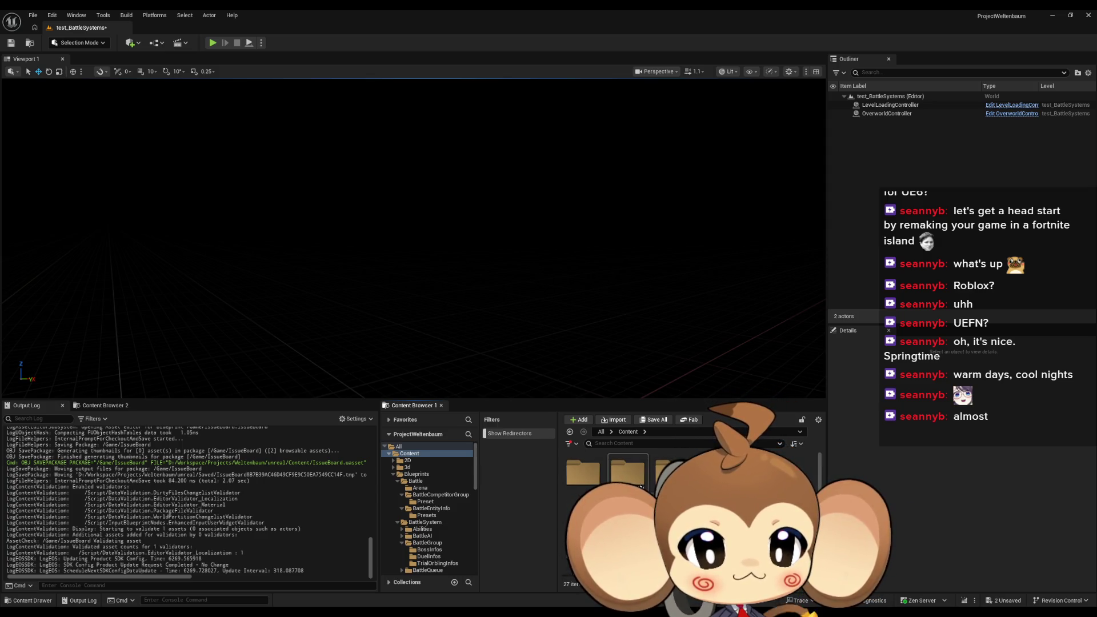
double_click(672, 472)
double_click(577, 482)
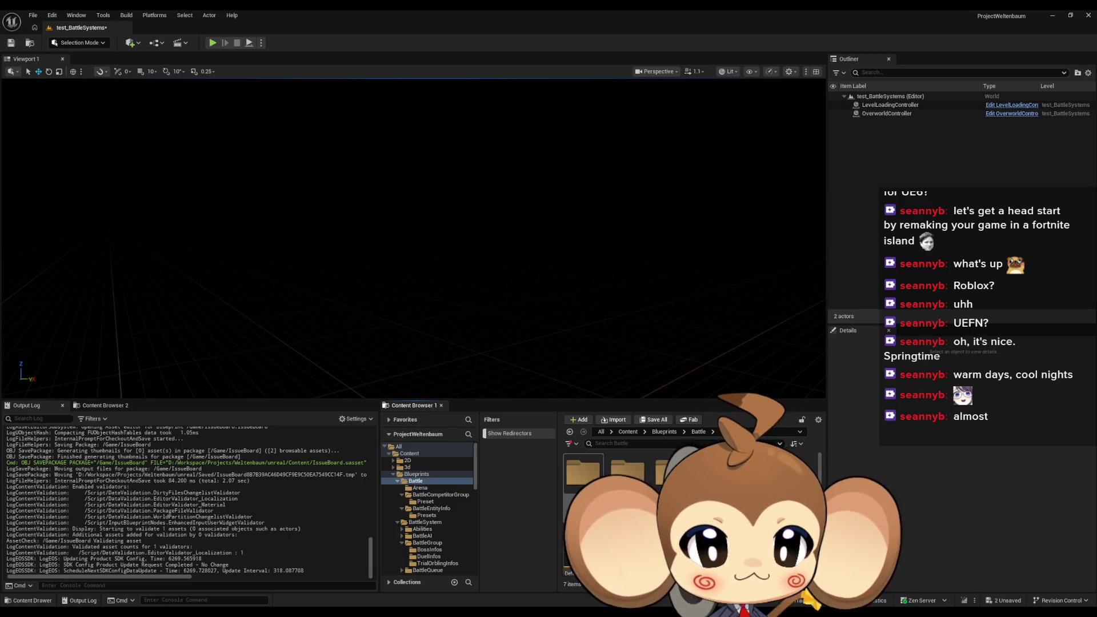
double_click(673, 473)
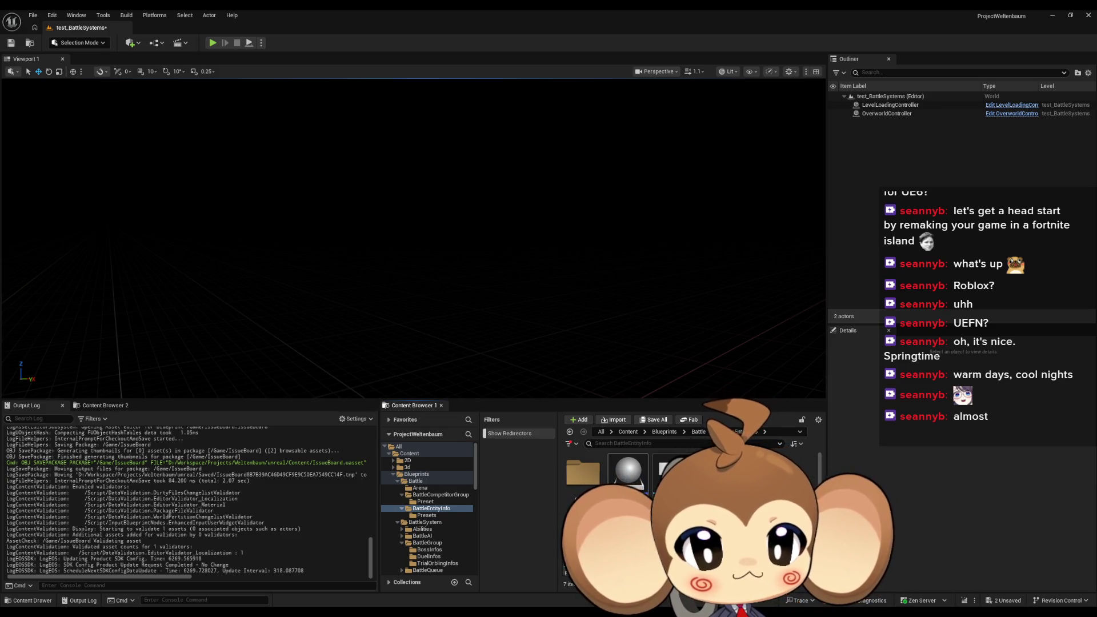
click(698, 431)
double_click(629, 472)
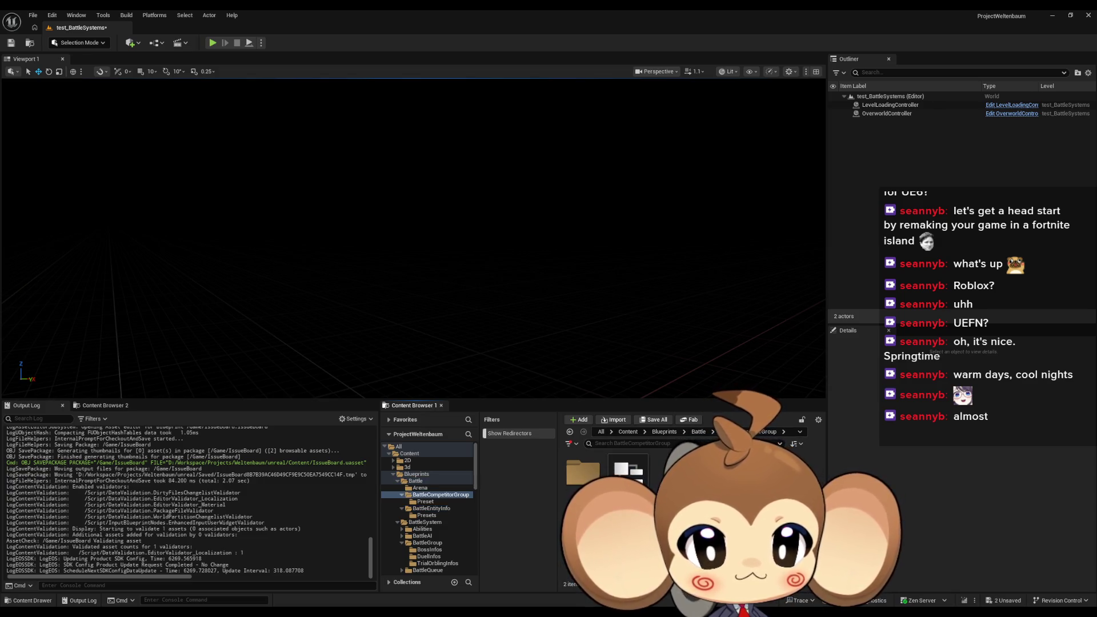
double_click(583, 471)
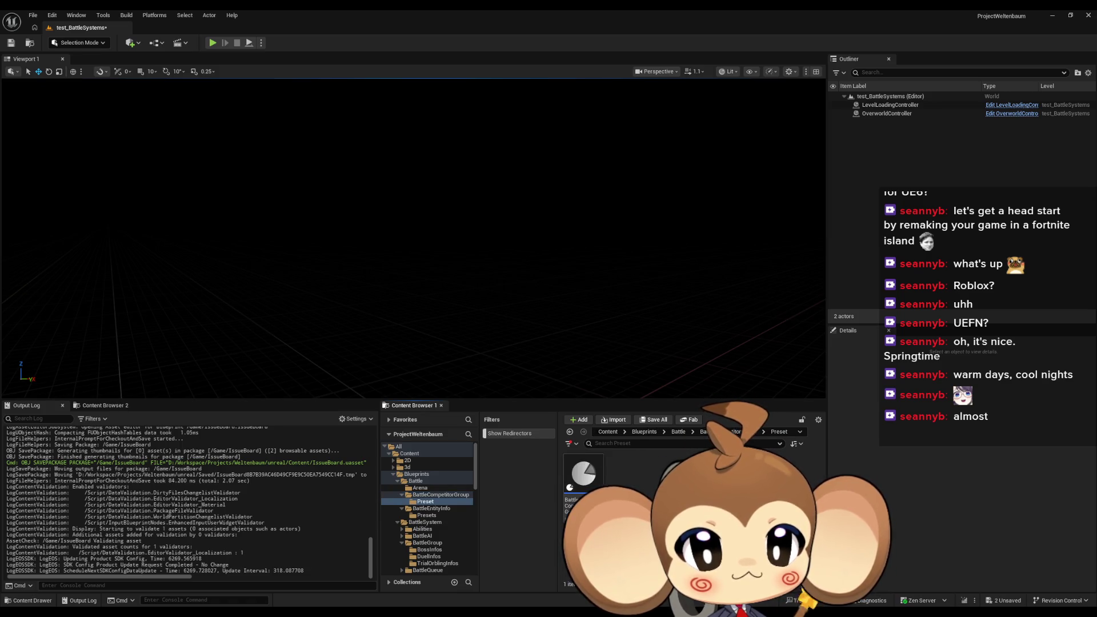
click(712, 432)
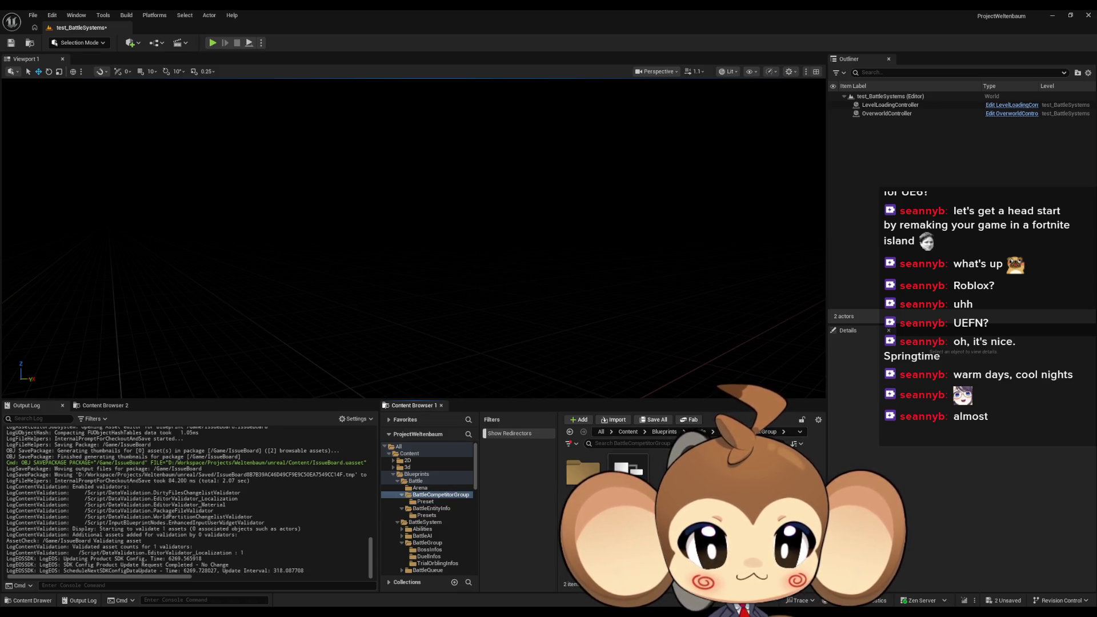
Step: Create an Actor Blueprint named BattleCompetitorInstance, minimize it, and reopen the competitor info struct
right_click(683, 480)
click(724, 242)
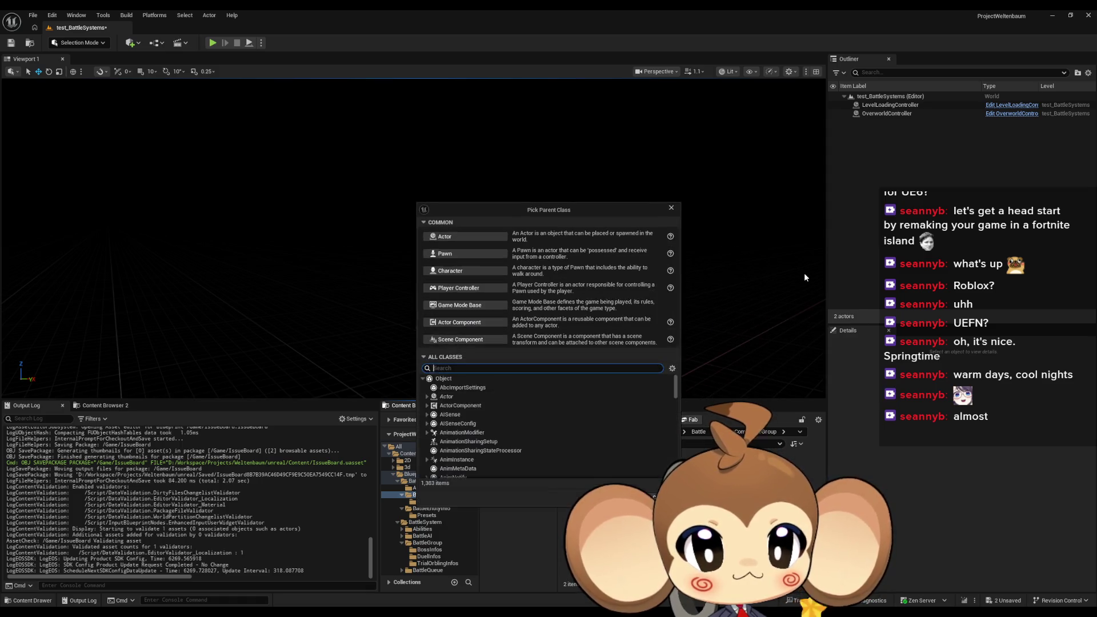
click(489, 236)
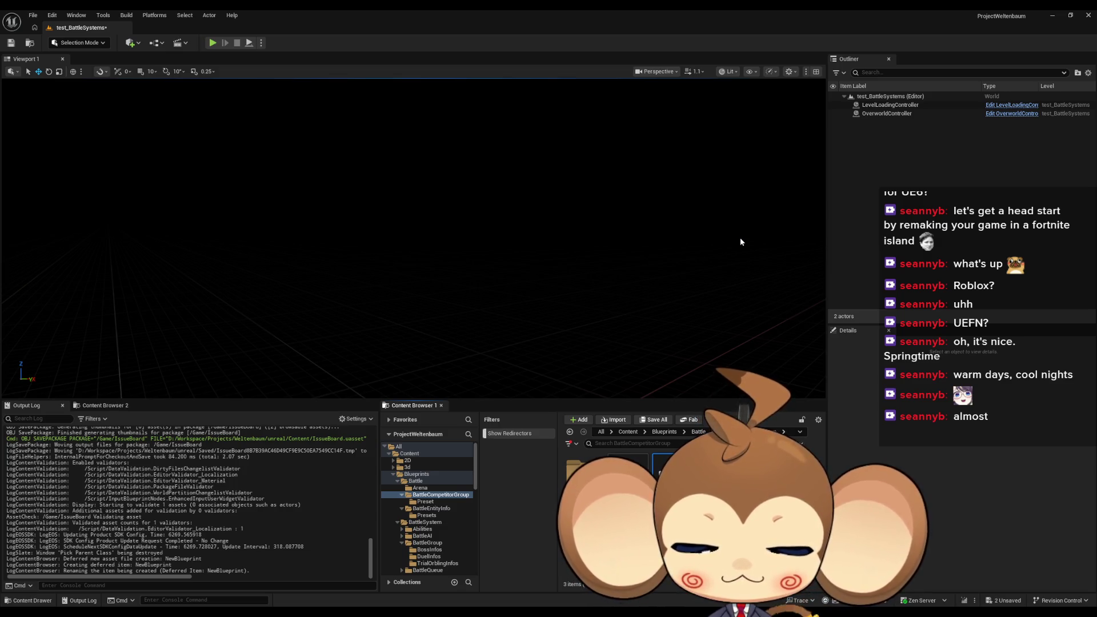
key(Return)
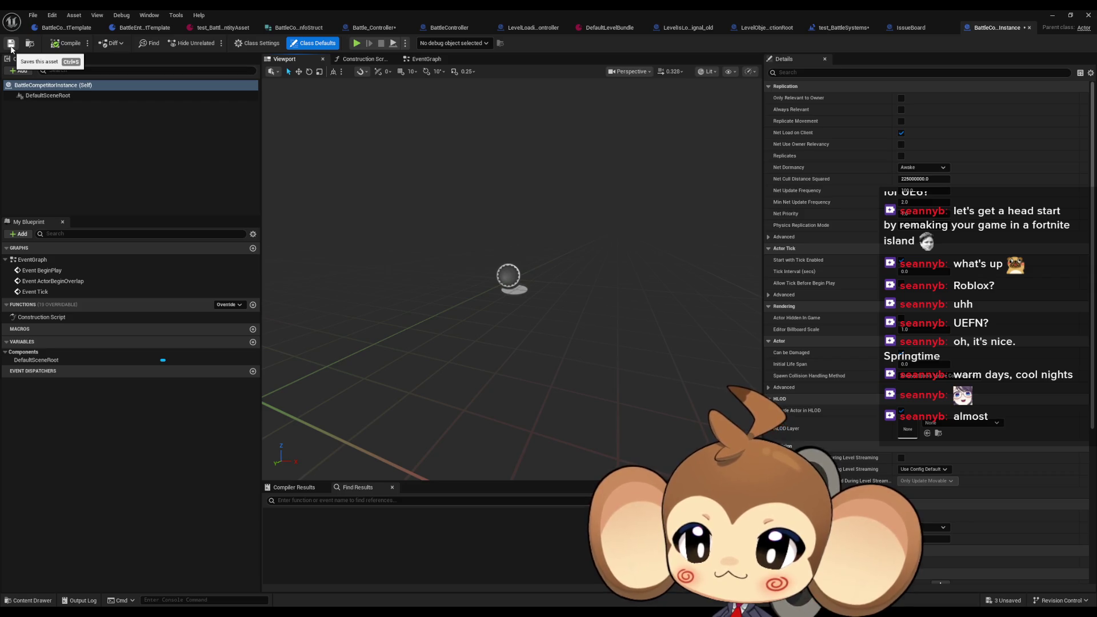
click(1052, 16)
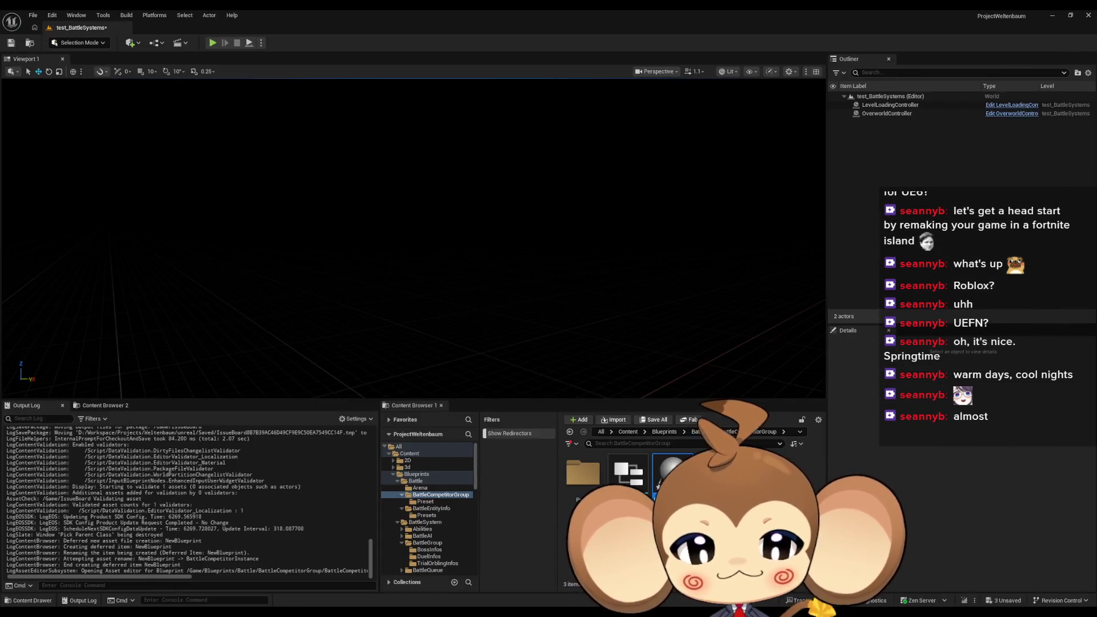
double_click(628, 473)
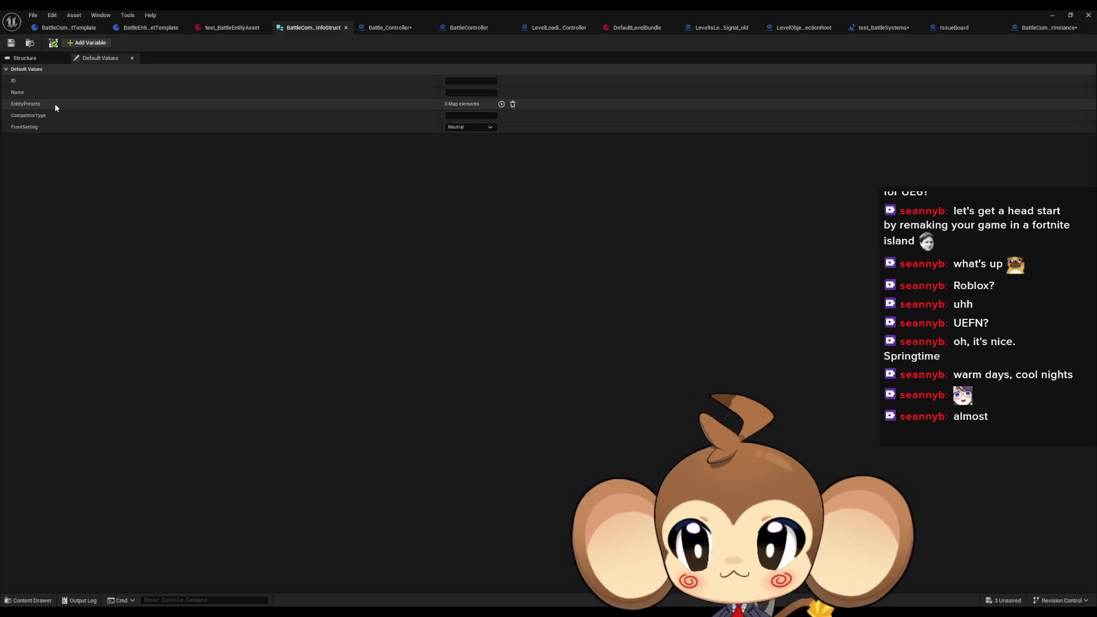
Step: Delete the EntityPresets member on the struct's Structure tab and shrink the editor window
click(26, 58)
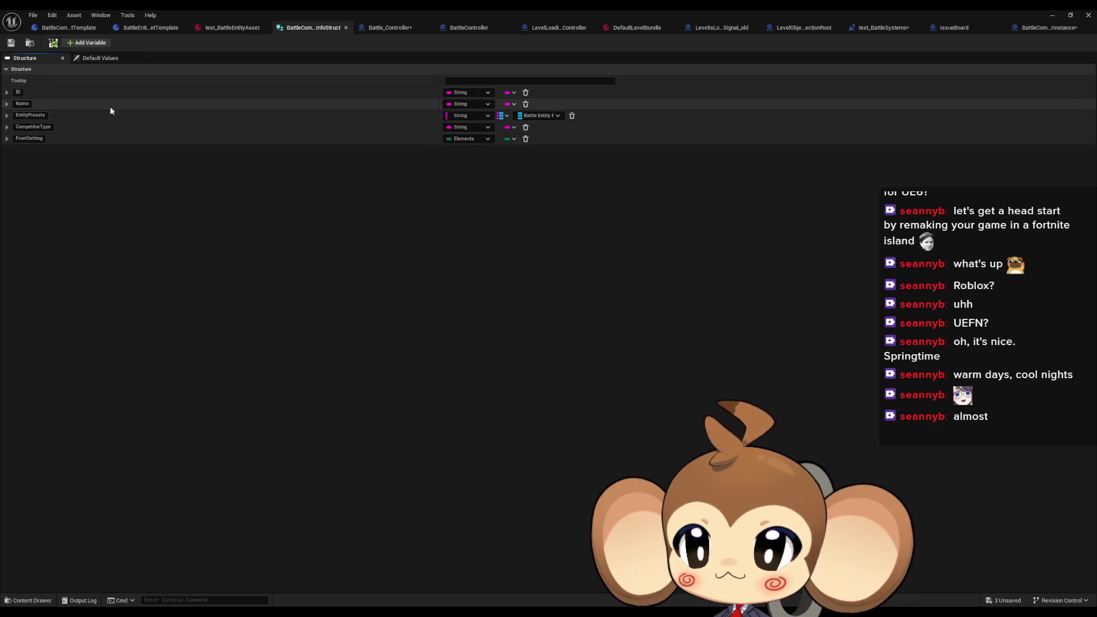
click(30, 115)
click(572, 116)
click(1071, 15)
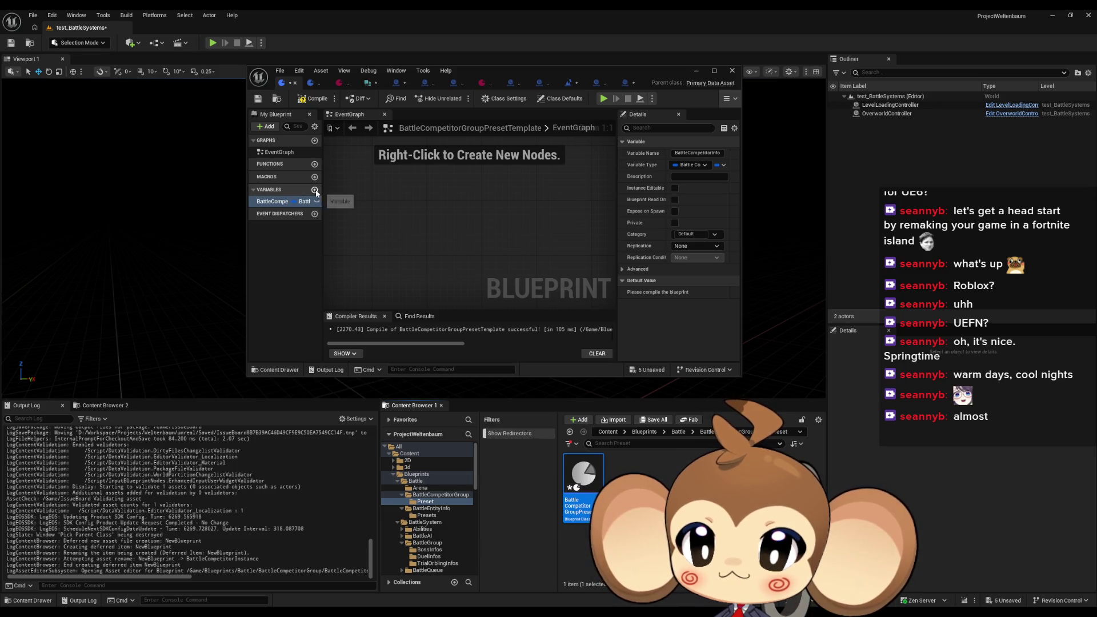
Step: Add an EntityPresets variable to the preset template, typed String
click(314, 189)
text(EntityPresets)
key(Return)
click(302, 214)
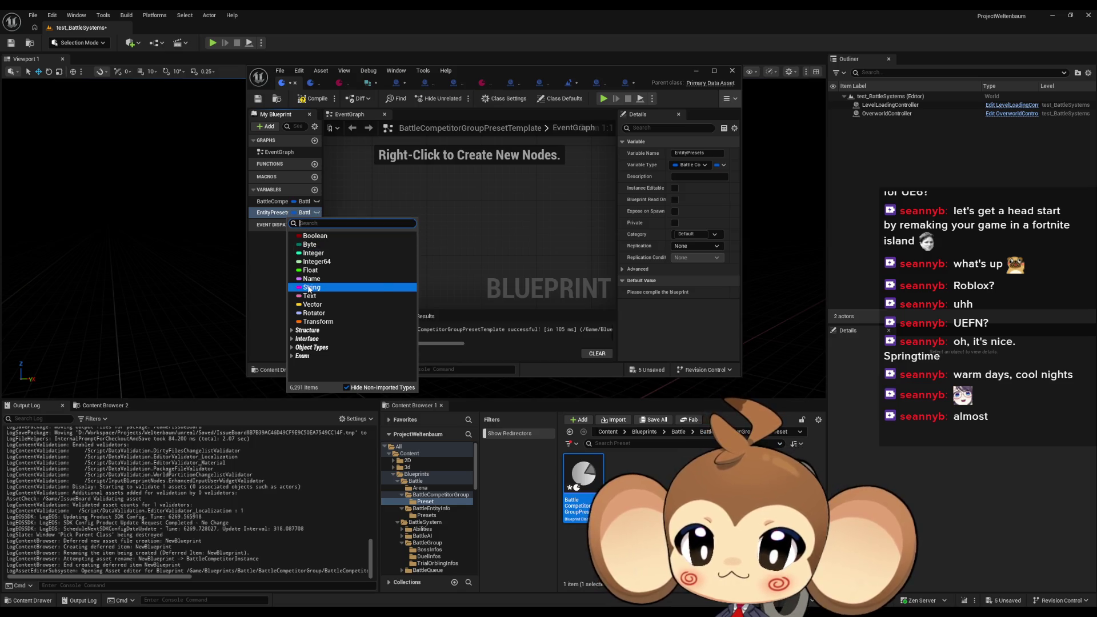
click(309, 287)
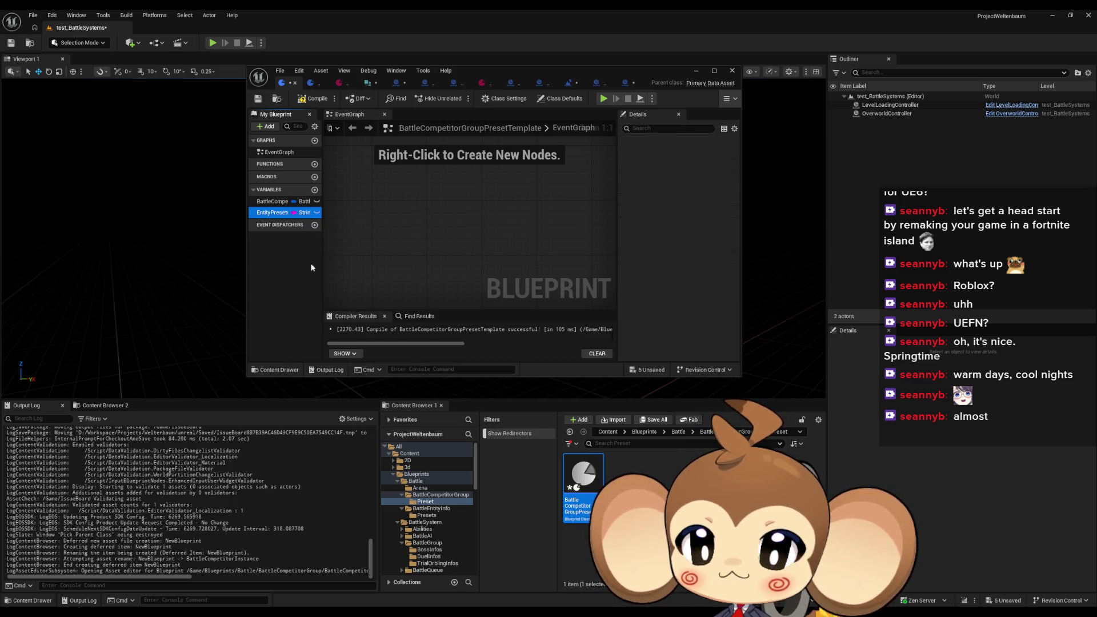
Step: Make EntityPresets a map with Battle Entity Preset Template reference values, and save
click(721, 165)
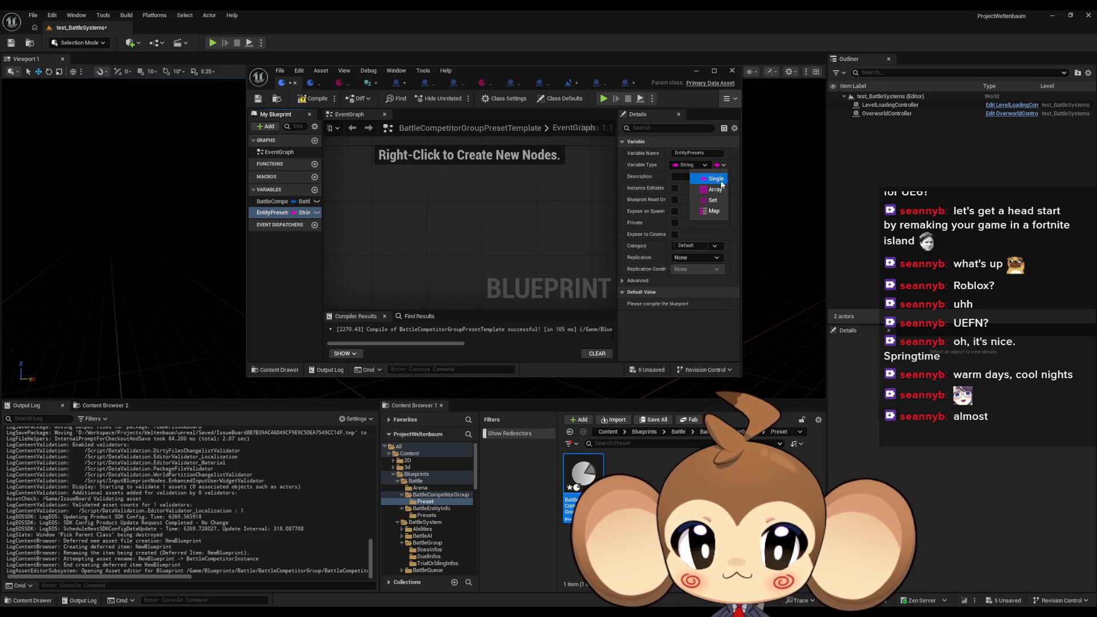
click(719, 211)
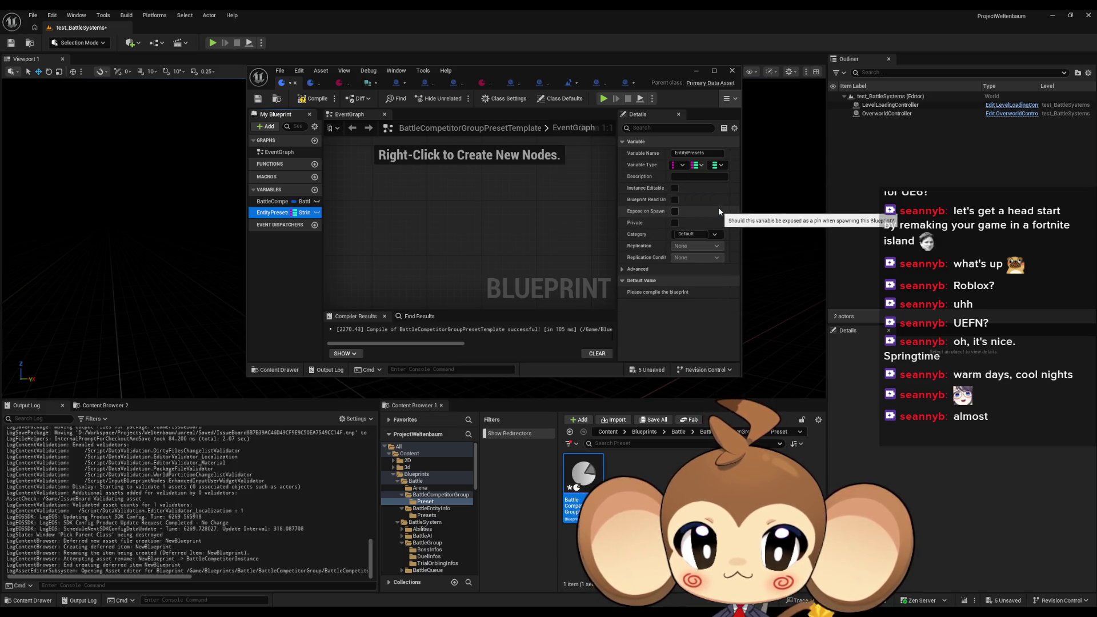
click(720, 165)
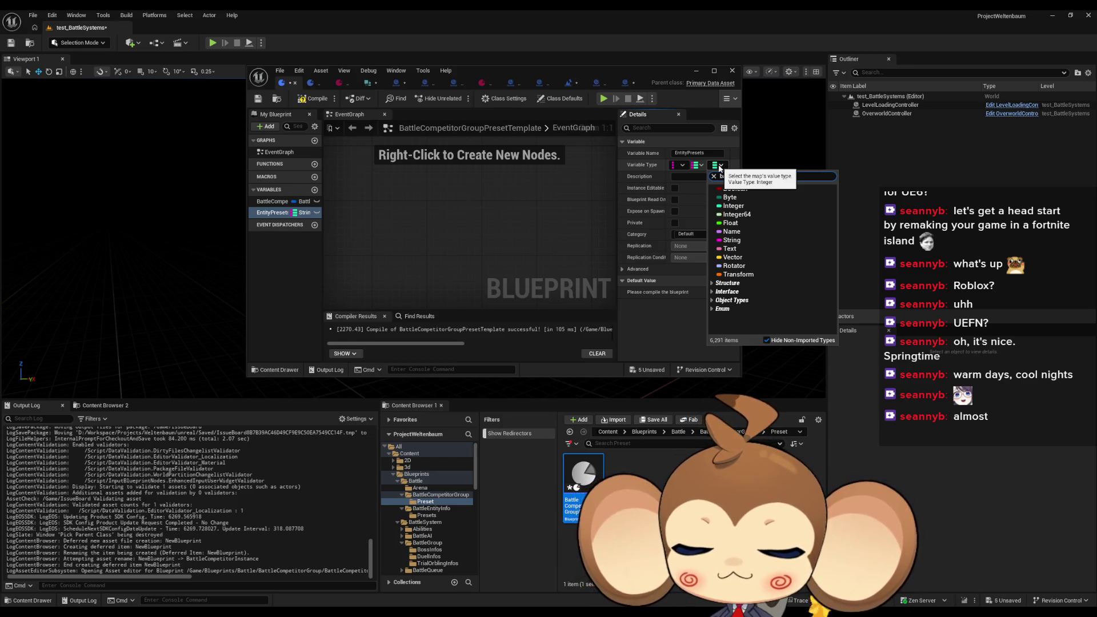
text(att ent)
mouse_move(774, 252)
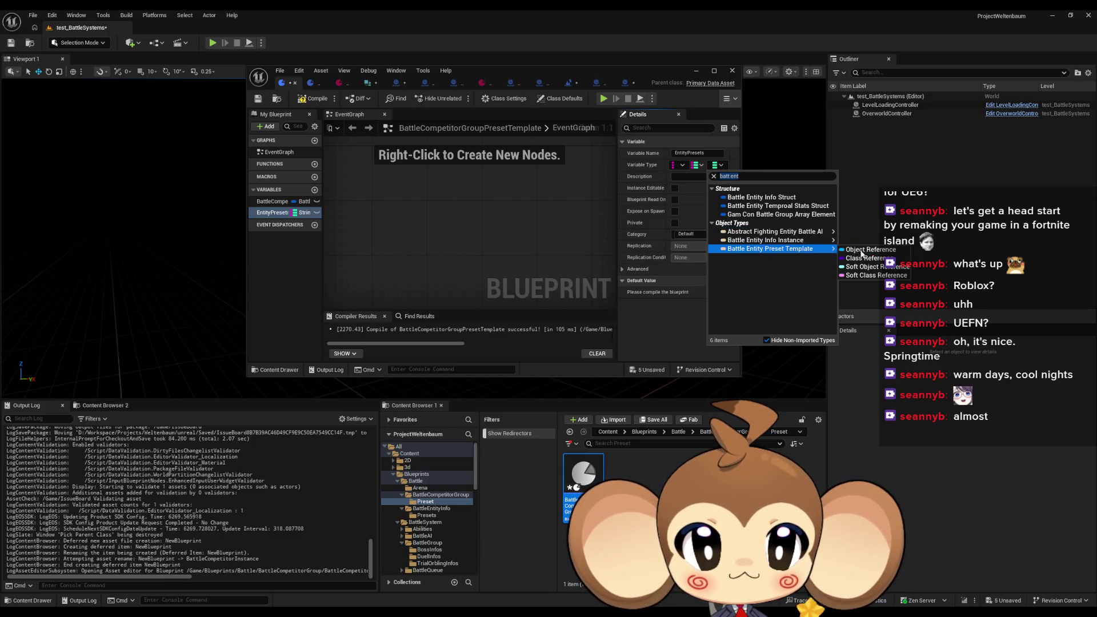
click(875, 249)
click(257, 98)
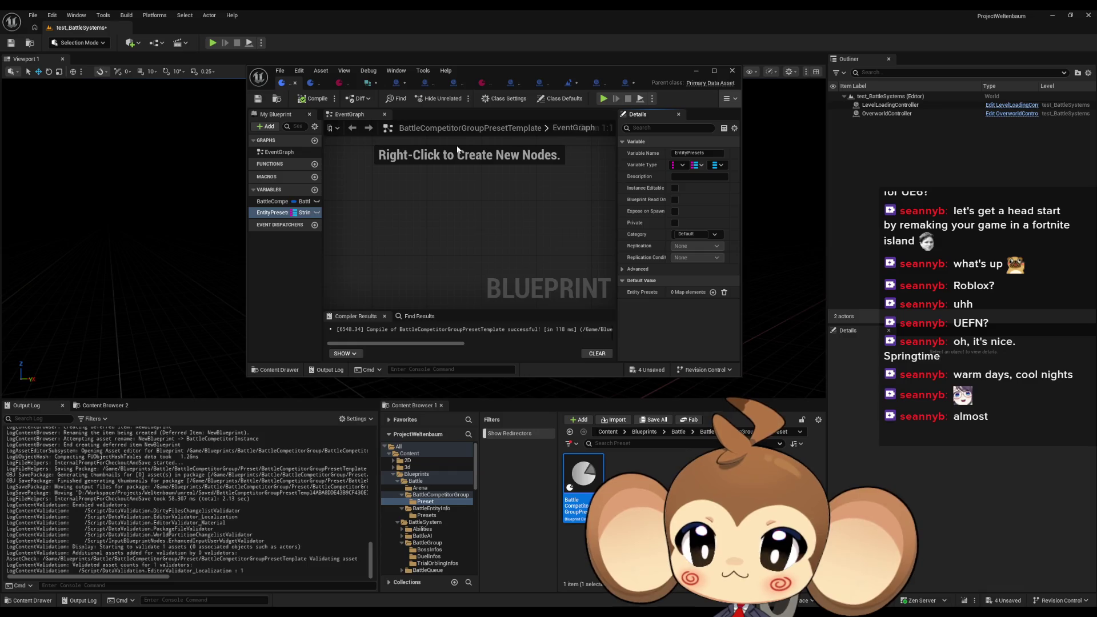
click(628, 83)
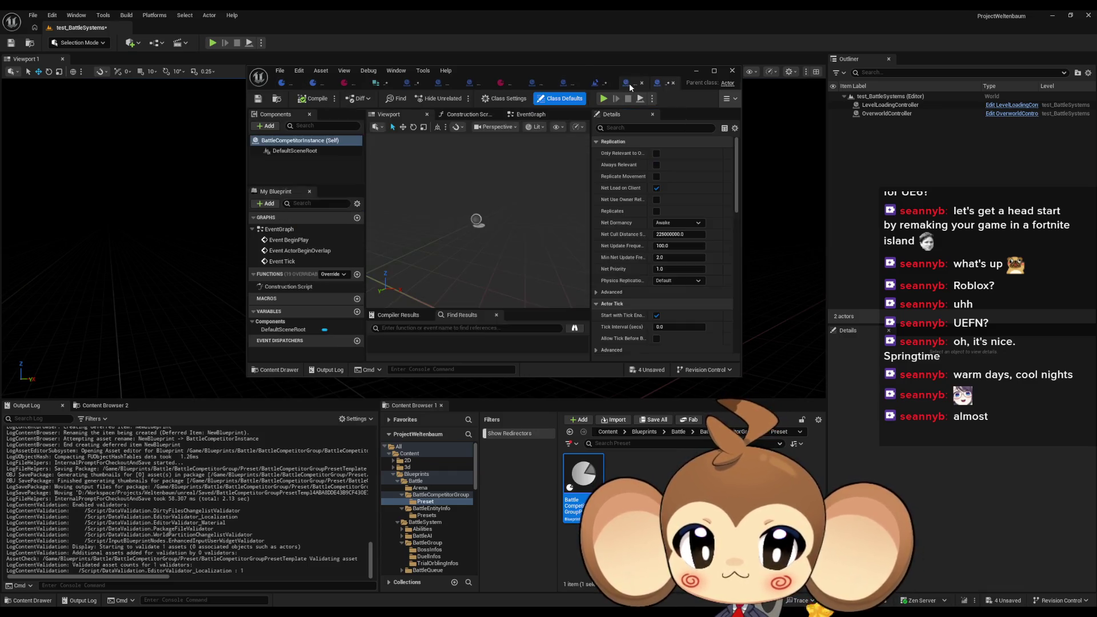
Step: Save BattleCompetitorInstance and add a BattleCompetitorInfo variable of Battle Competitor Group Info Struct type
double_click(552, 73)
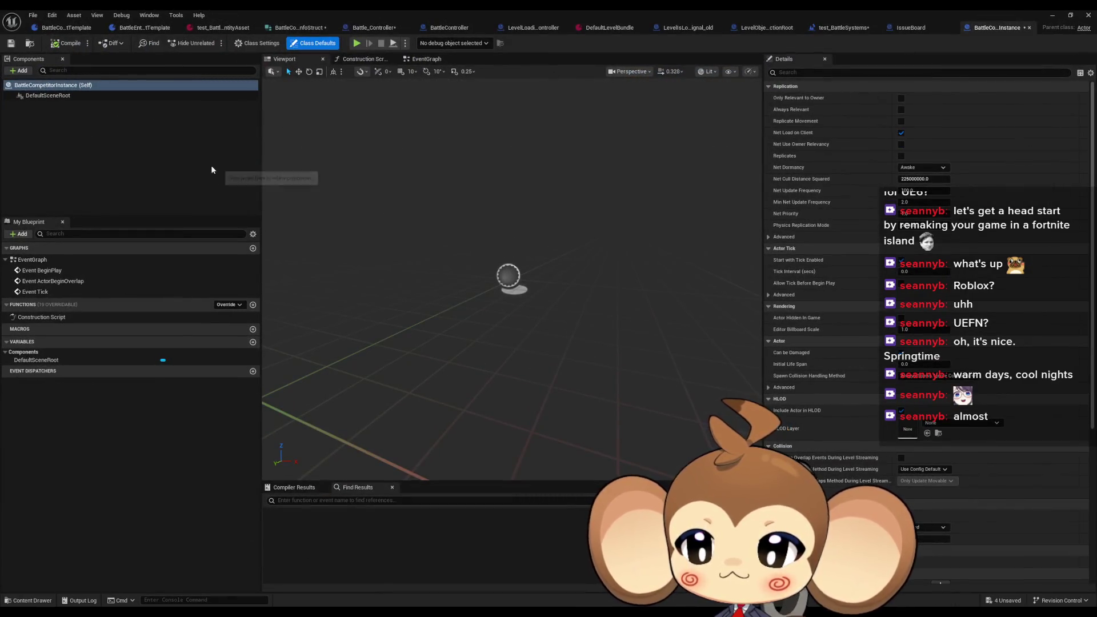
key(ctrl+s)
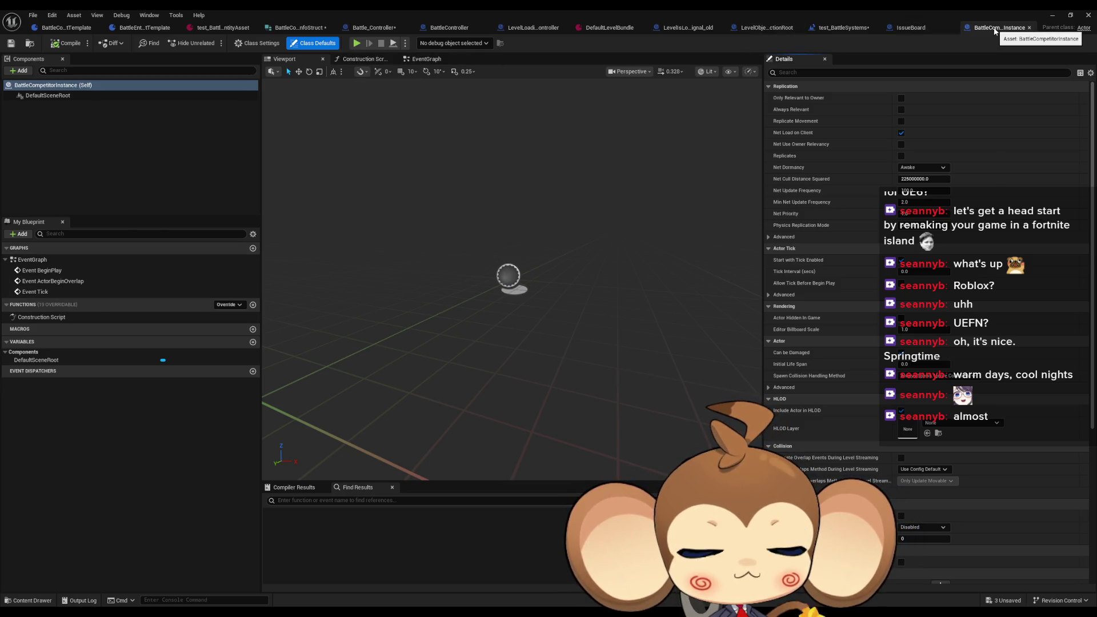
click(253, 342)
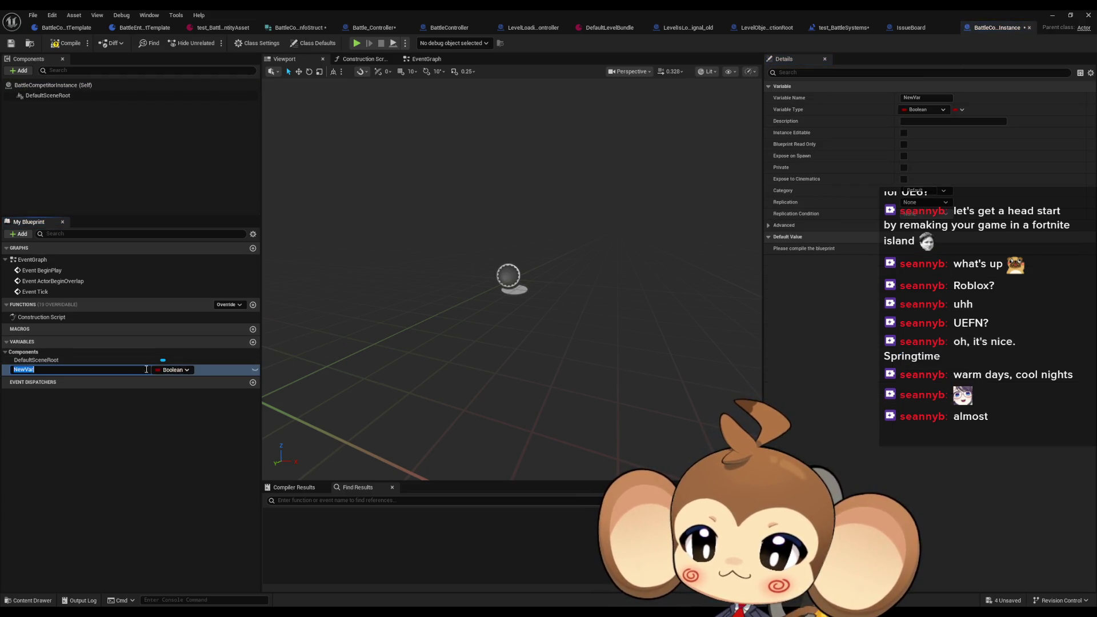
text(BattleCompetitor)
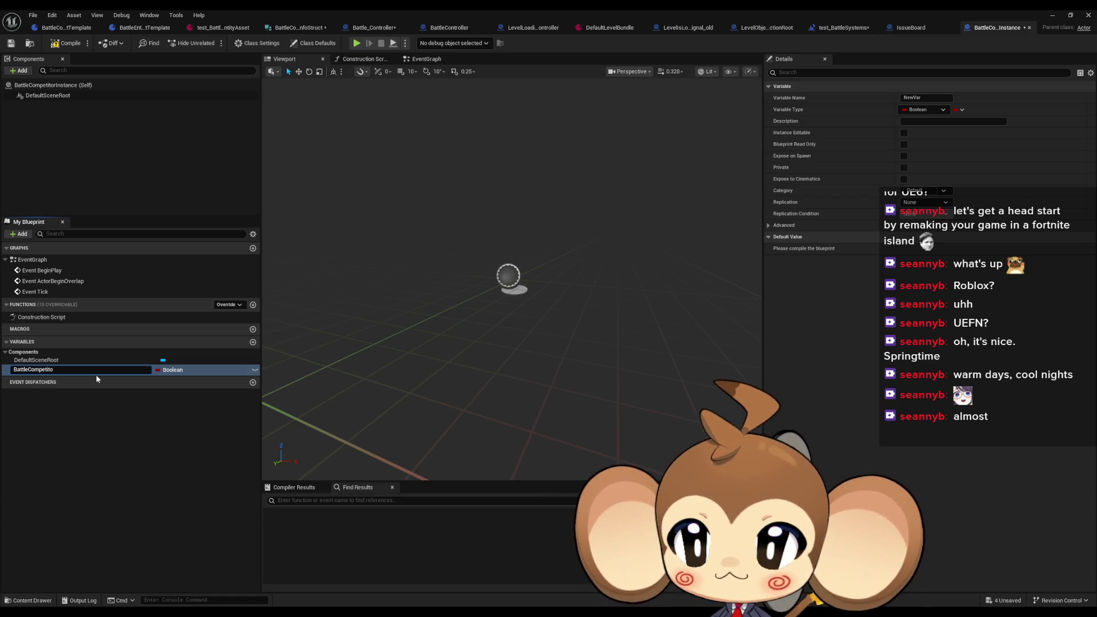
text(Info)
key(Return)
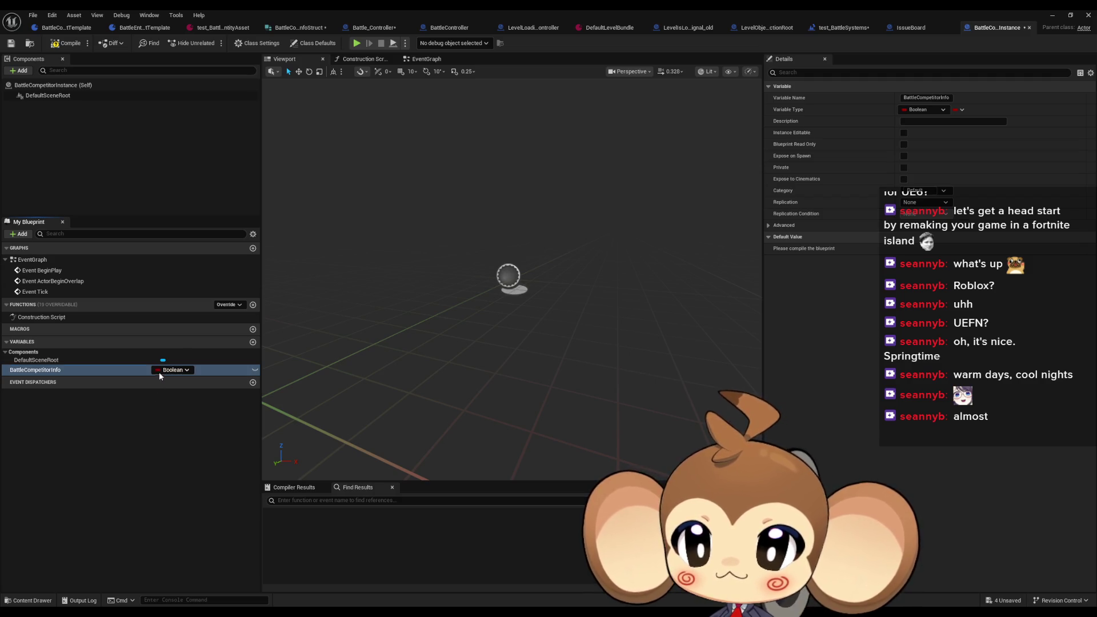
click(159, 372)
text(bat)
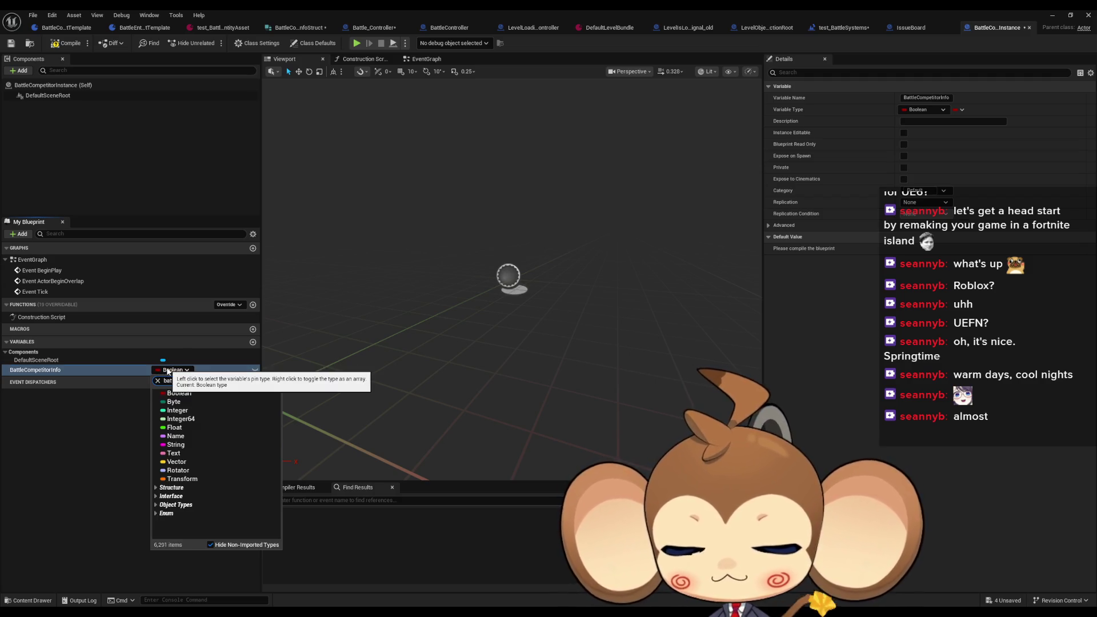
text( group)
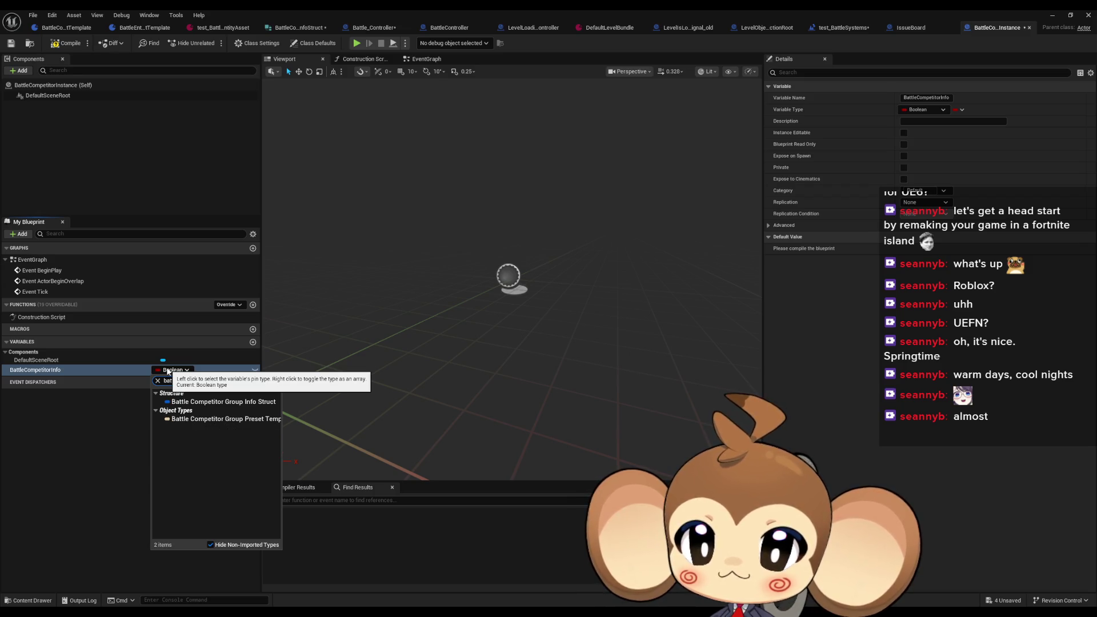
click(257, 402)
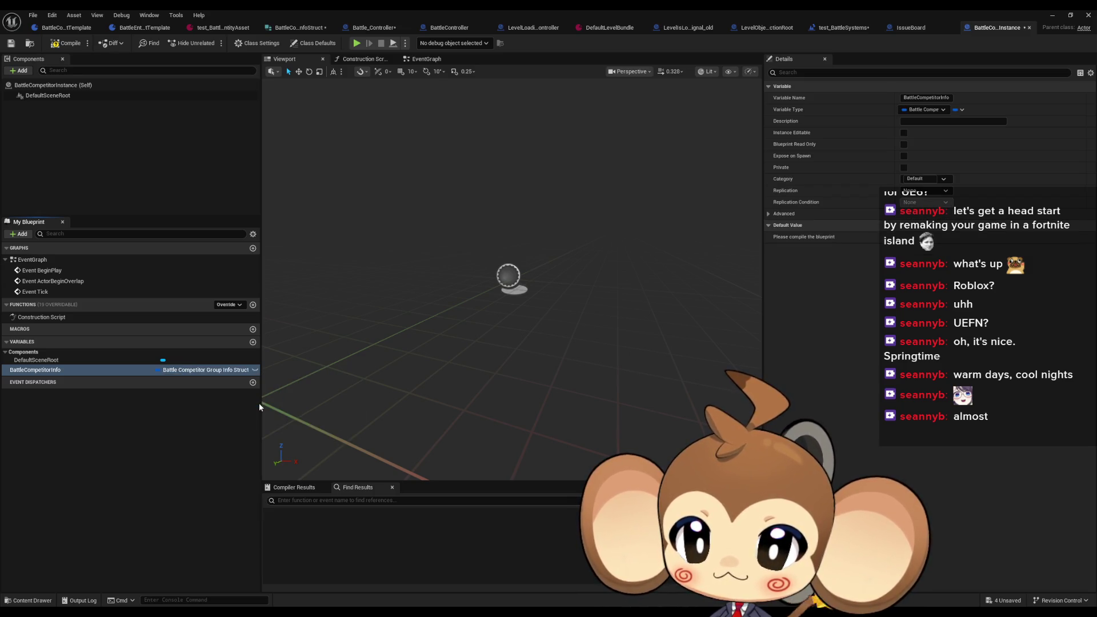
Step: Rename the variable to BattleCompetitorGroupInfo, compile, and add a second variable
key(F2)
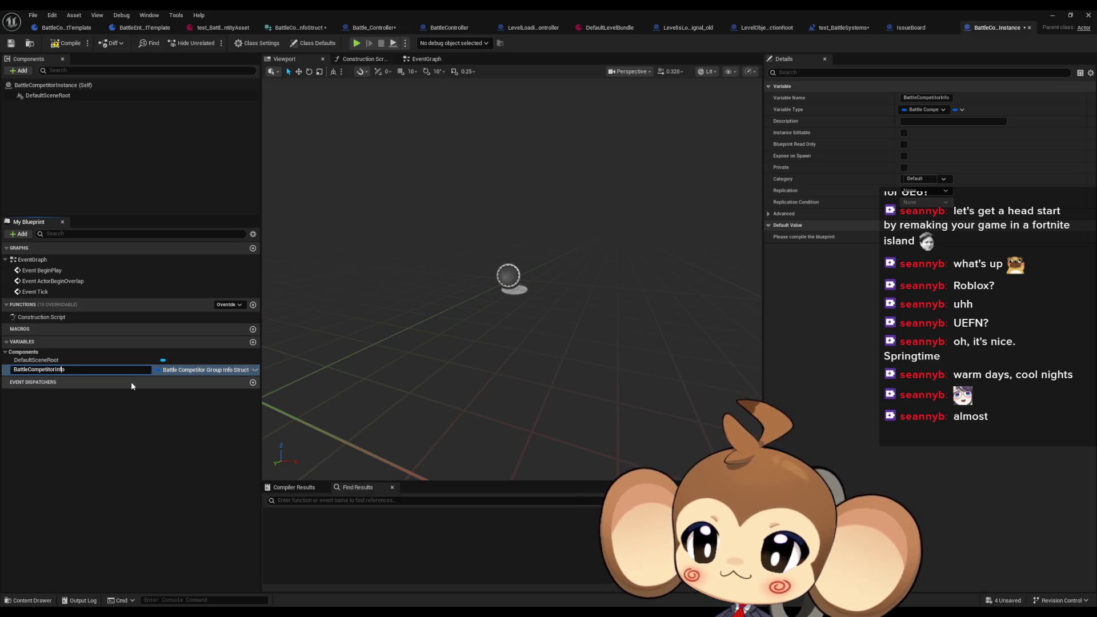
text(Group)
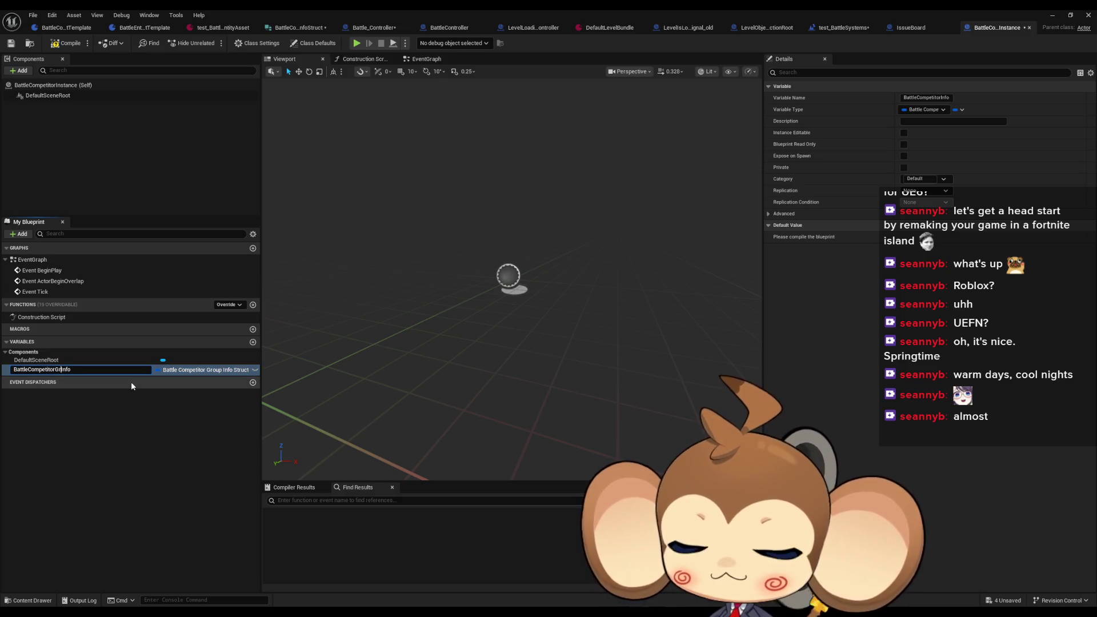
key(Return)
click(66, 43)
click(253, 342)
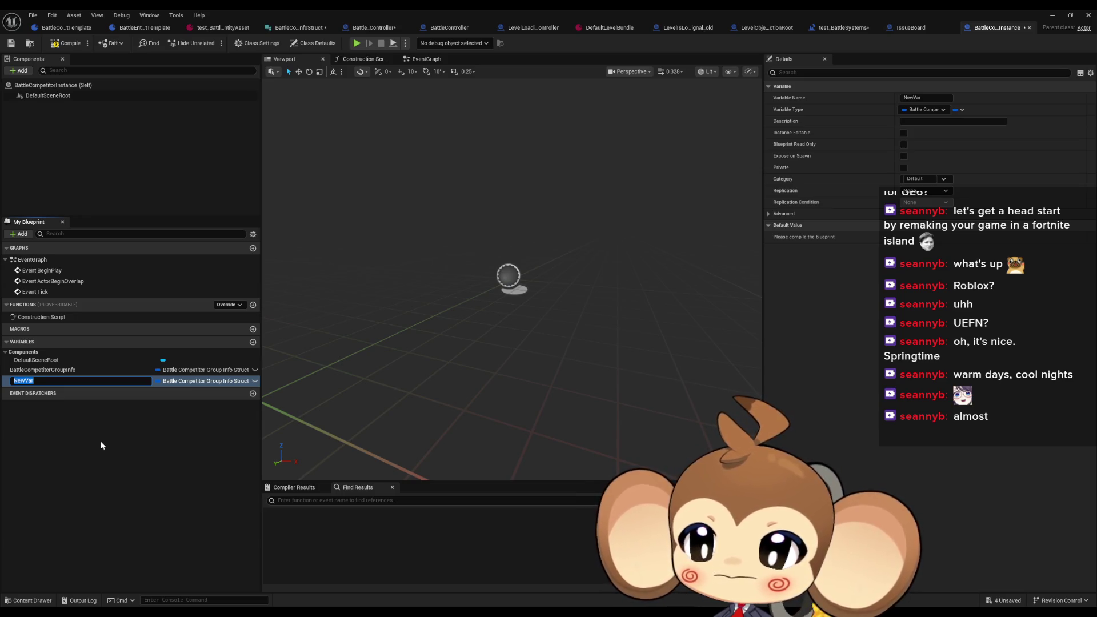
Step: Name the new variable EntityInstances and make it a Battle Entity Info Instance array
text(B)
key(BackSpace)
key(BackSpace)
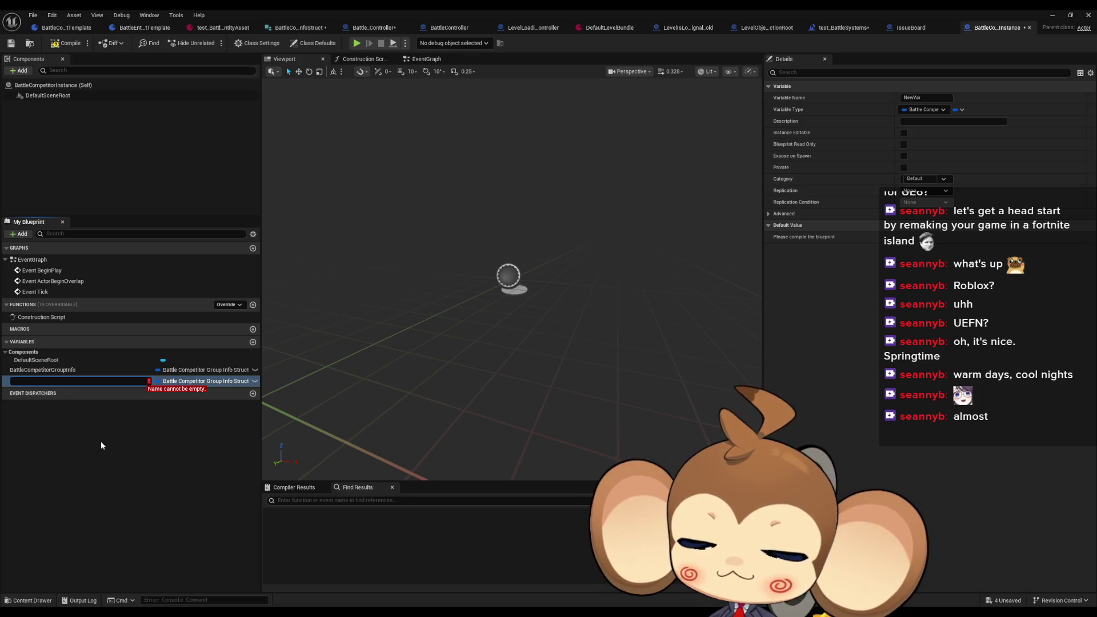
text(Entity)
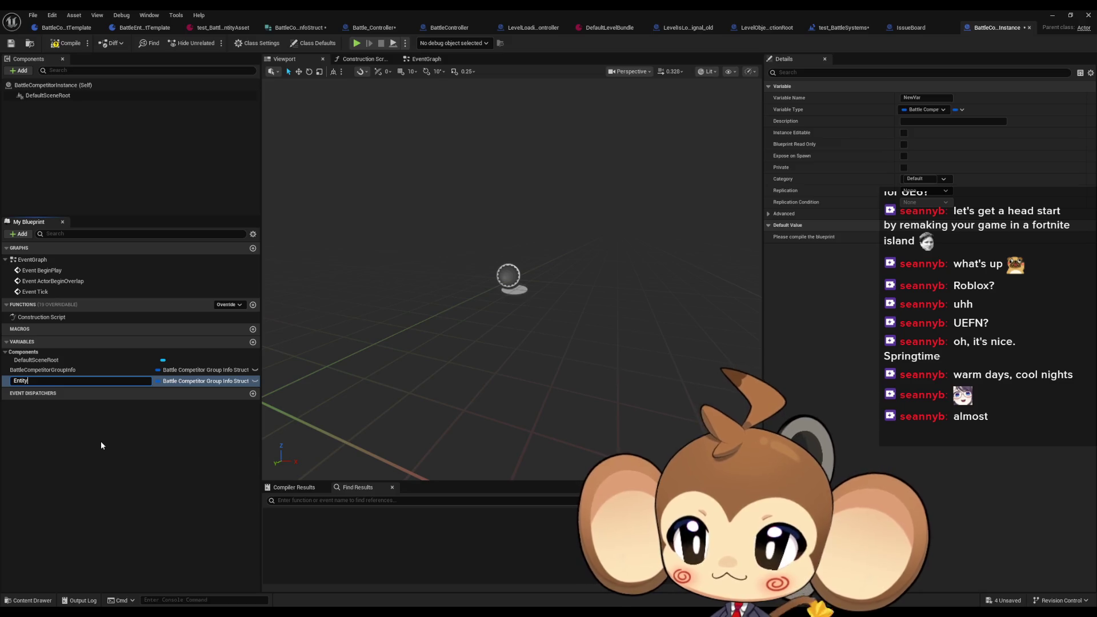
text(Instance)
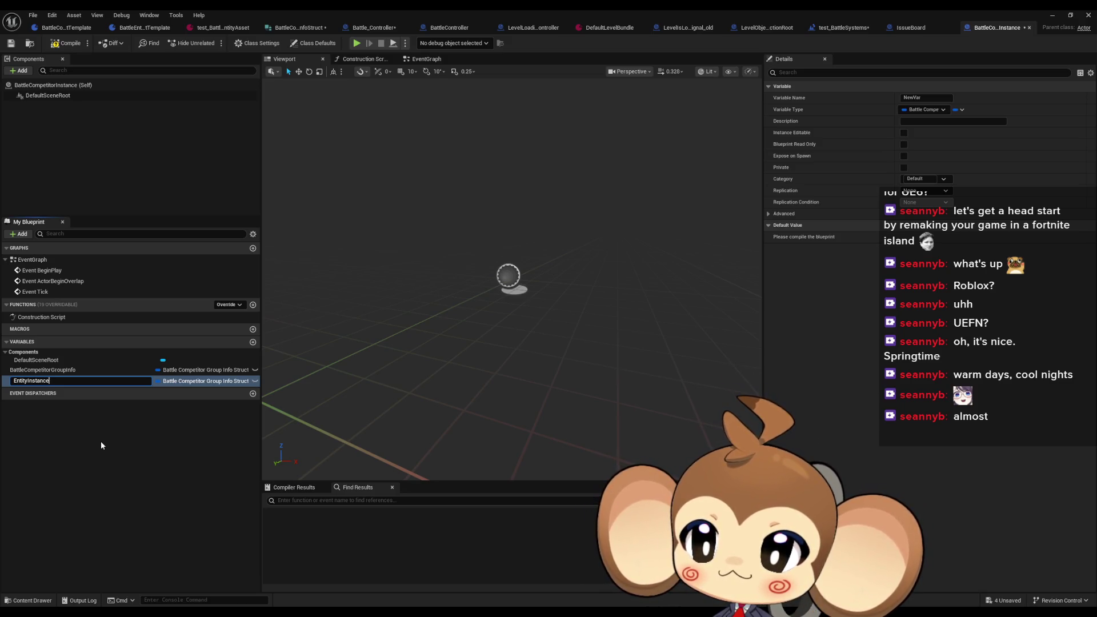
key(Return)
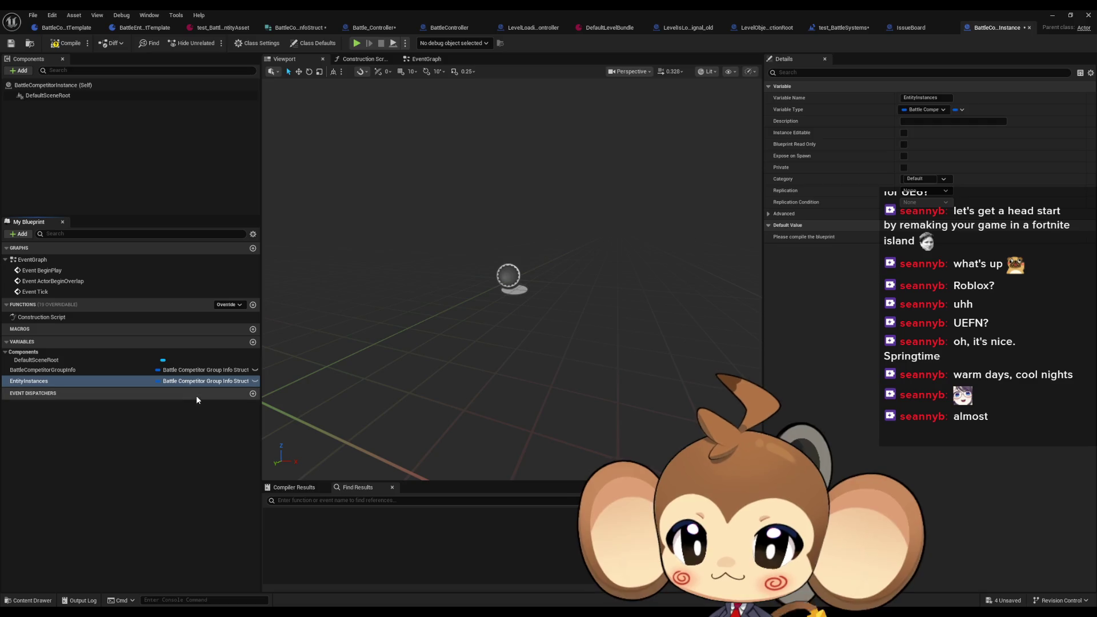
click(194, 381)
text(ent in)
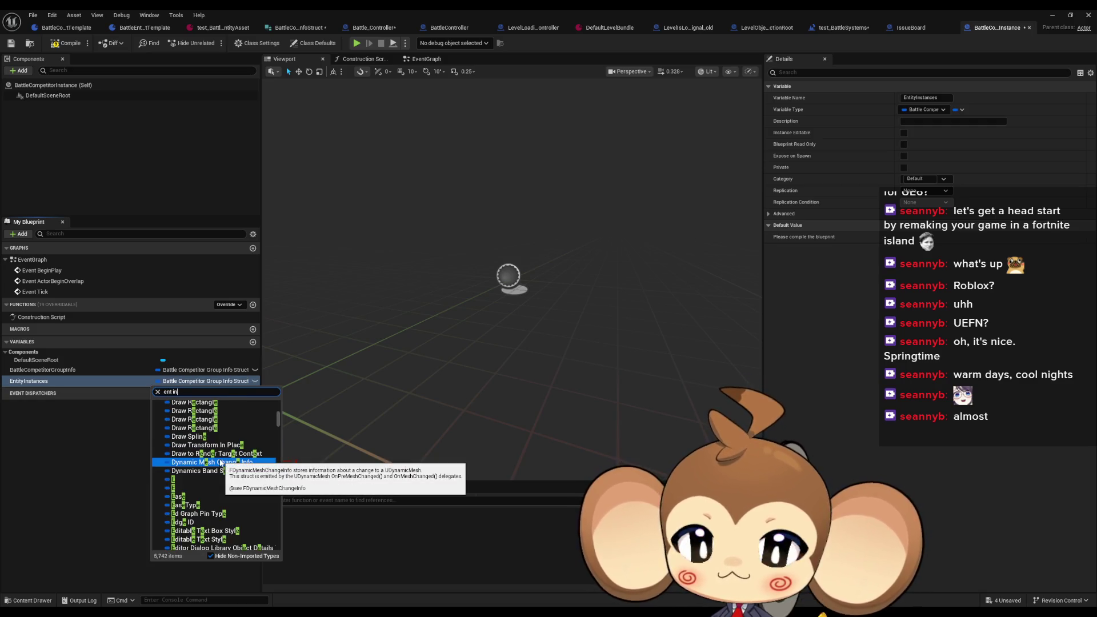
text(stance)
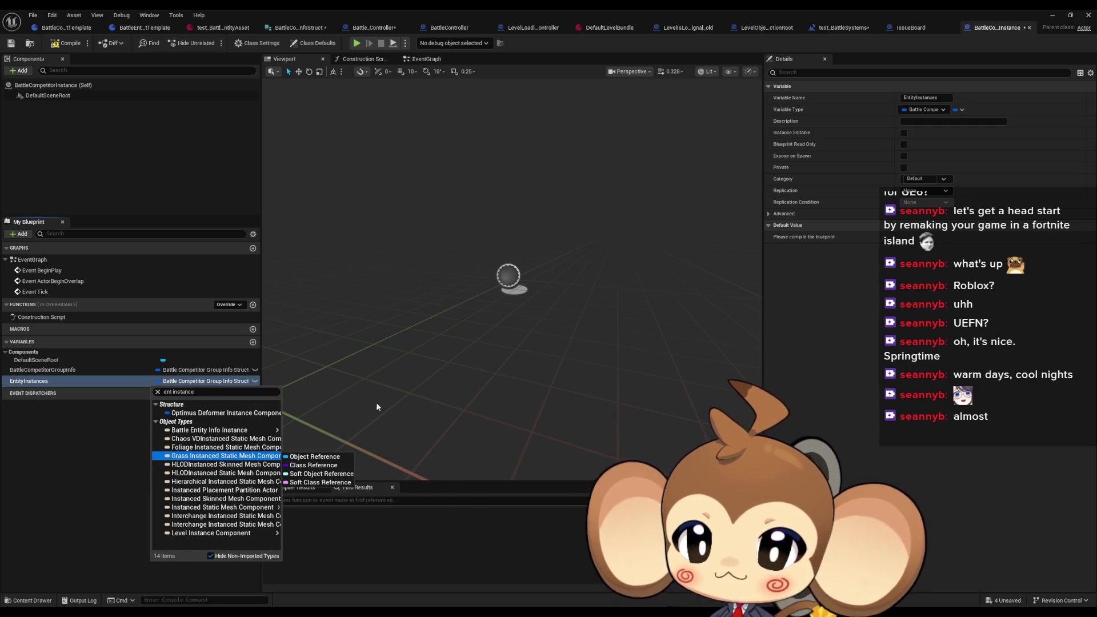
mouse_move(238, 432)
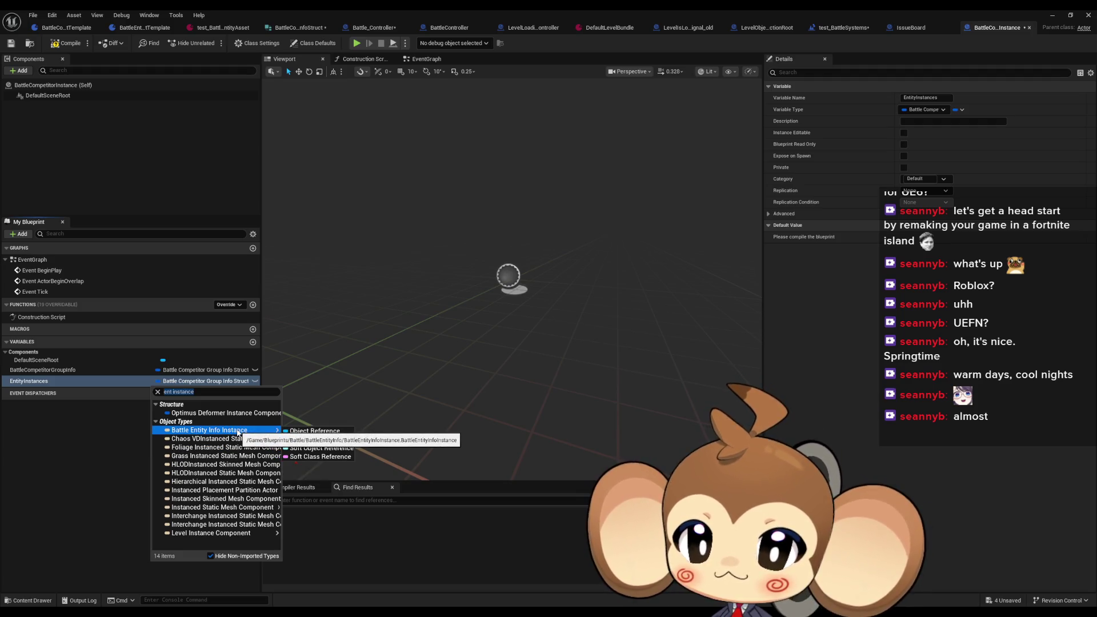
click(292, 431)
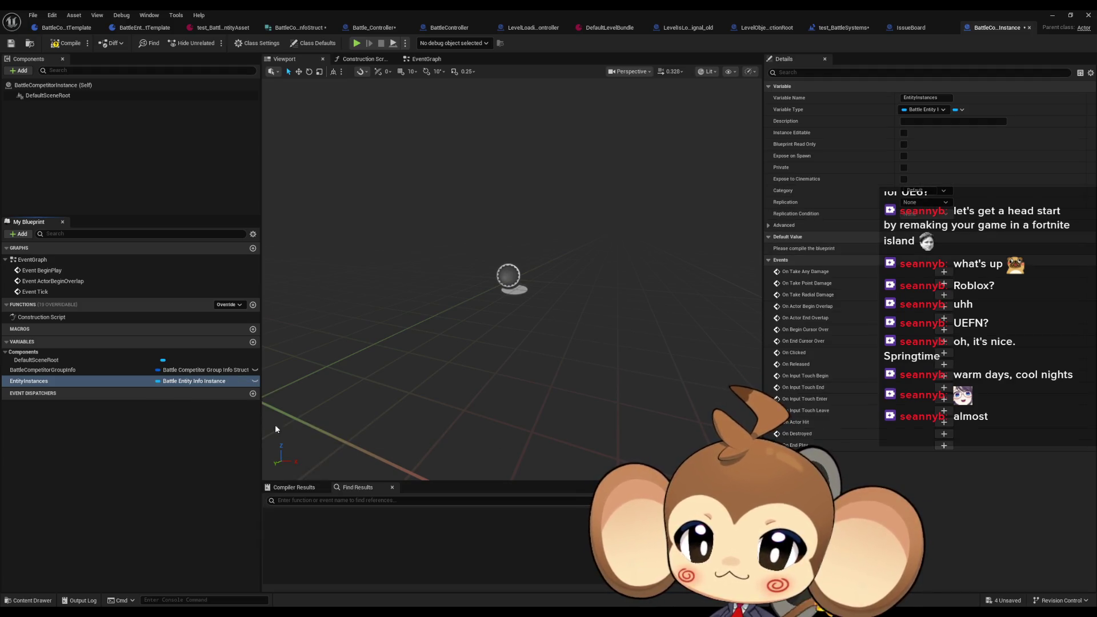
click(959, 110)
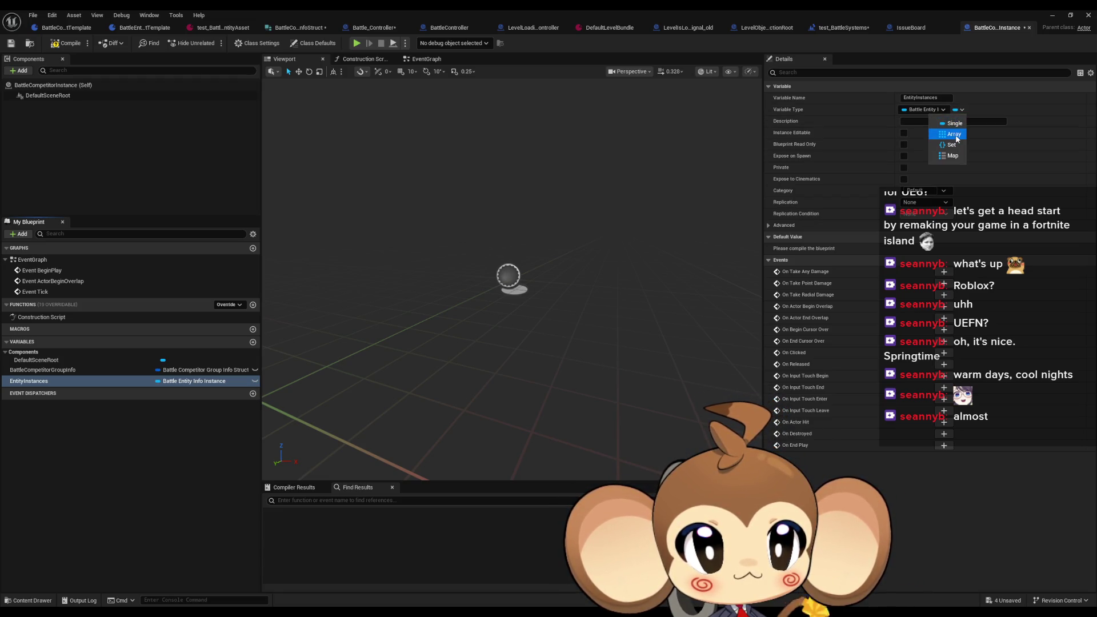
click(958, 137)
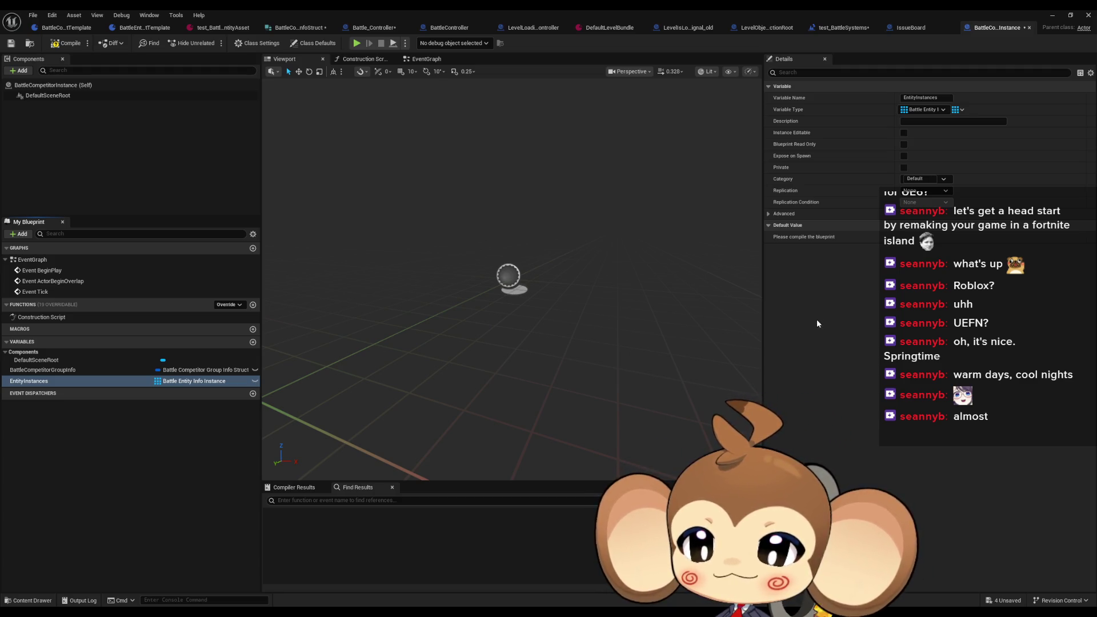
click(190, 462)
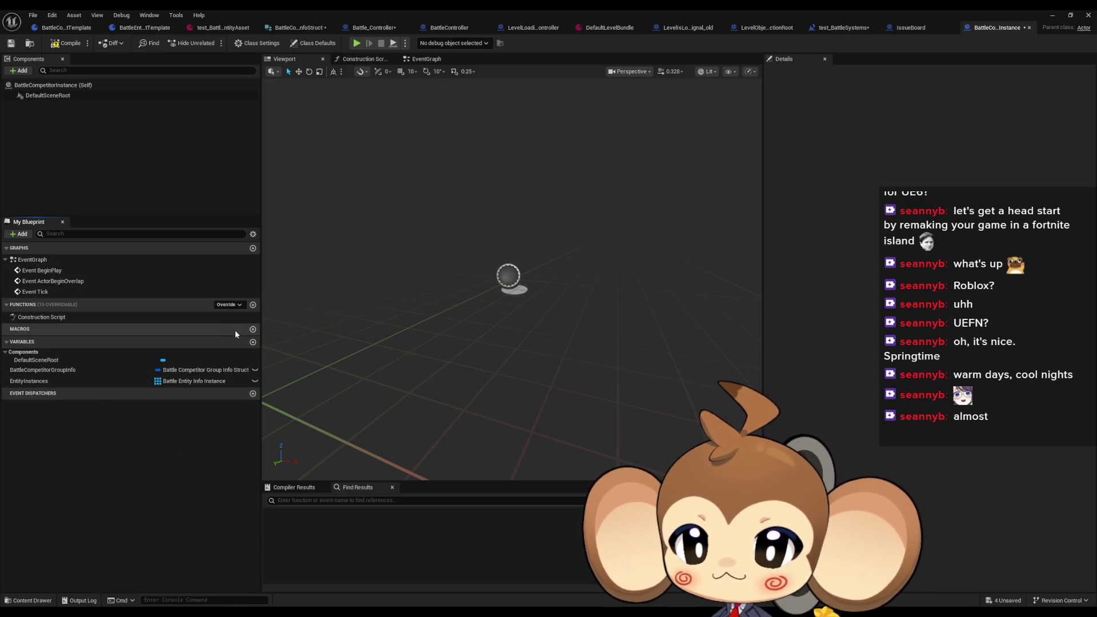
Step: Add a new function named InitializeBattleCompetitorGroupInstance
click(253, 304)
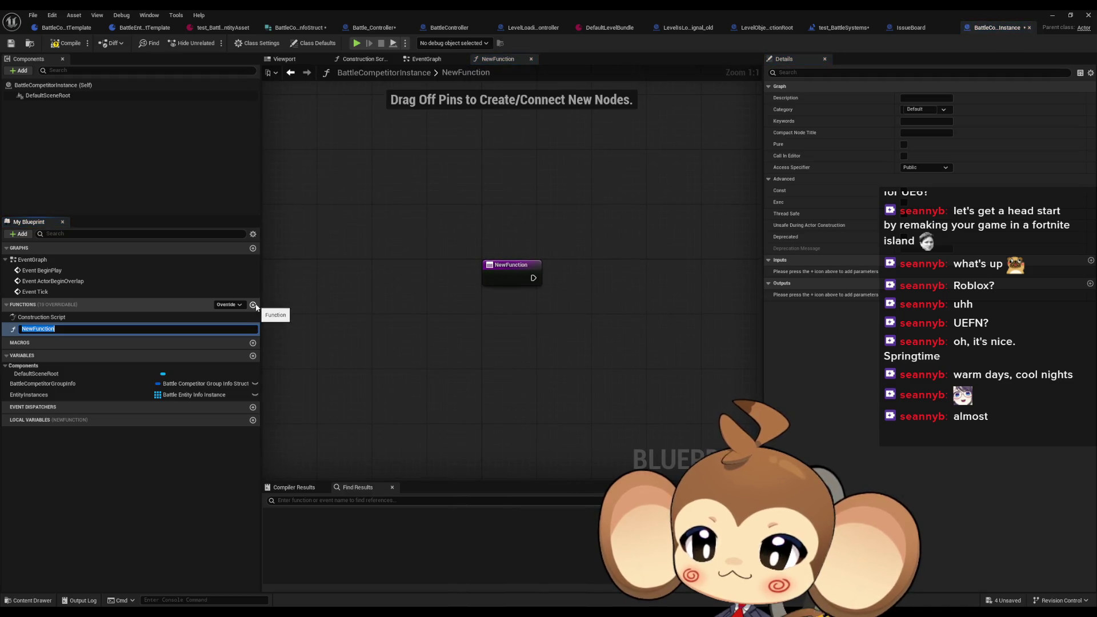
text(InitializeBattleGroupInstance)
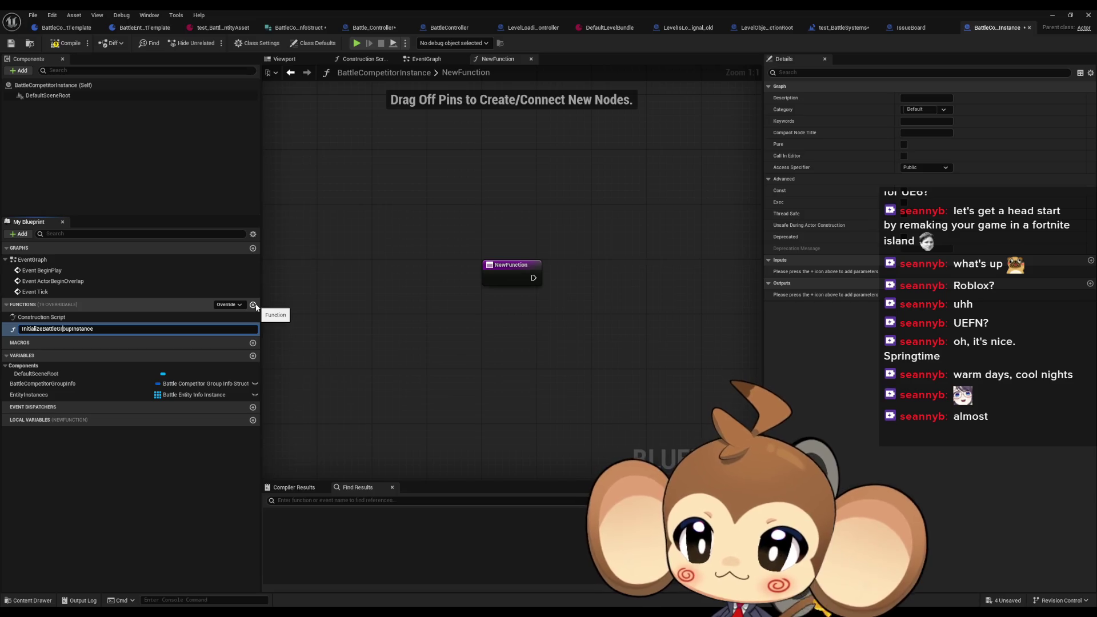
text(Competitor)
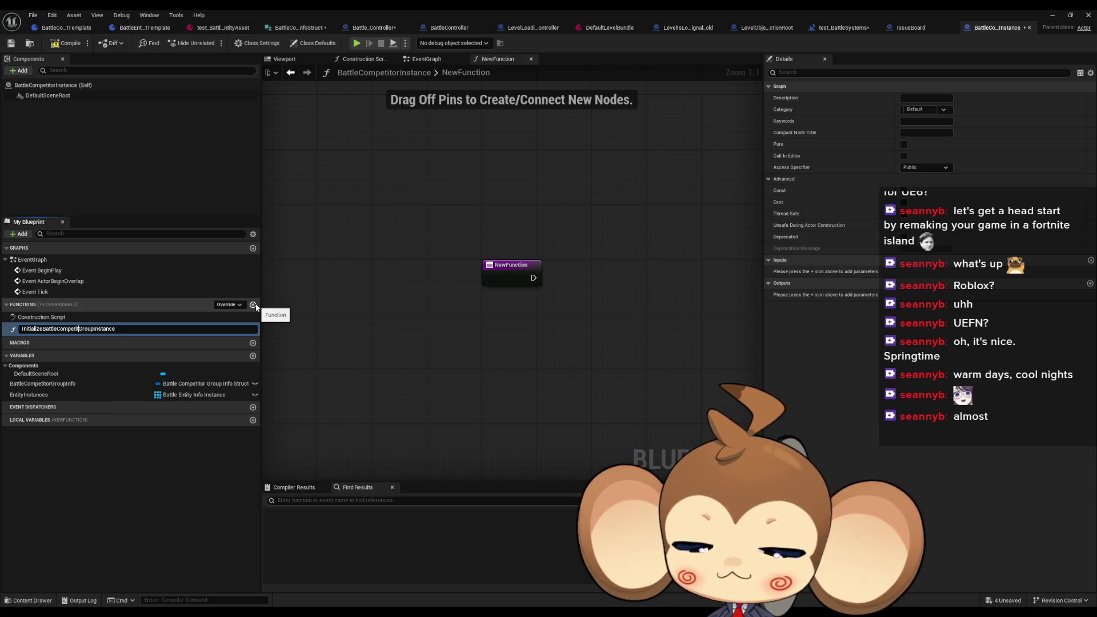
key(Return)
Step: Give the function an Info input of type Battle Competitor Group Info Struct
drag(485, 249, 432, 267)
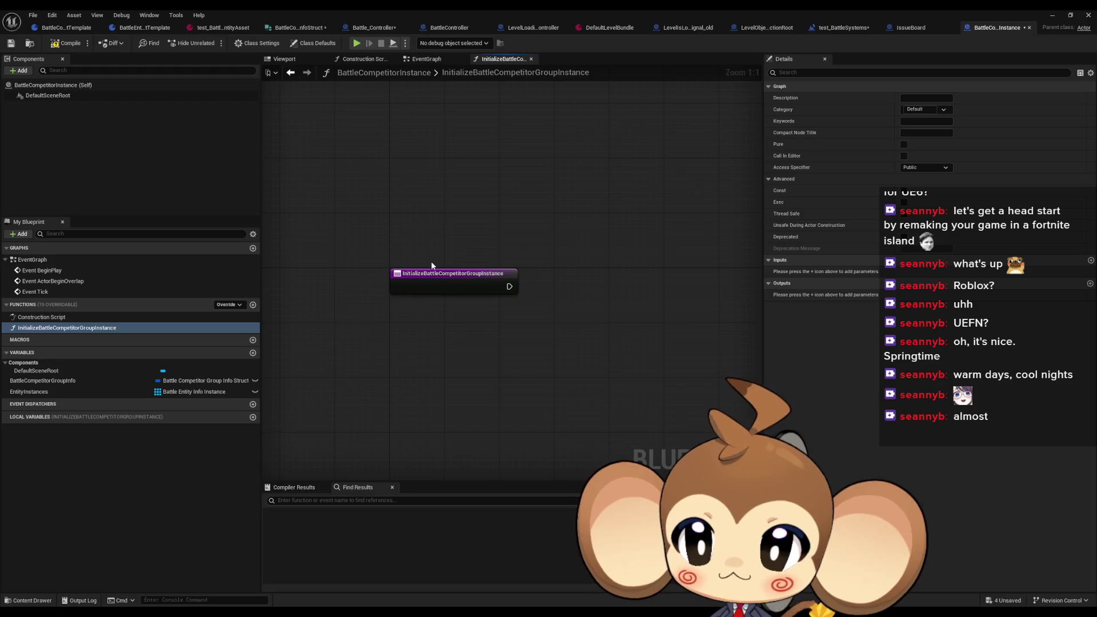
click(422, 280)
click(1091, 284)
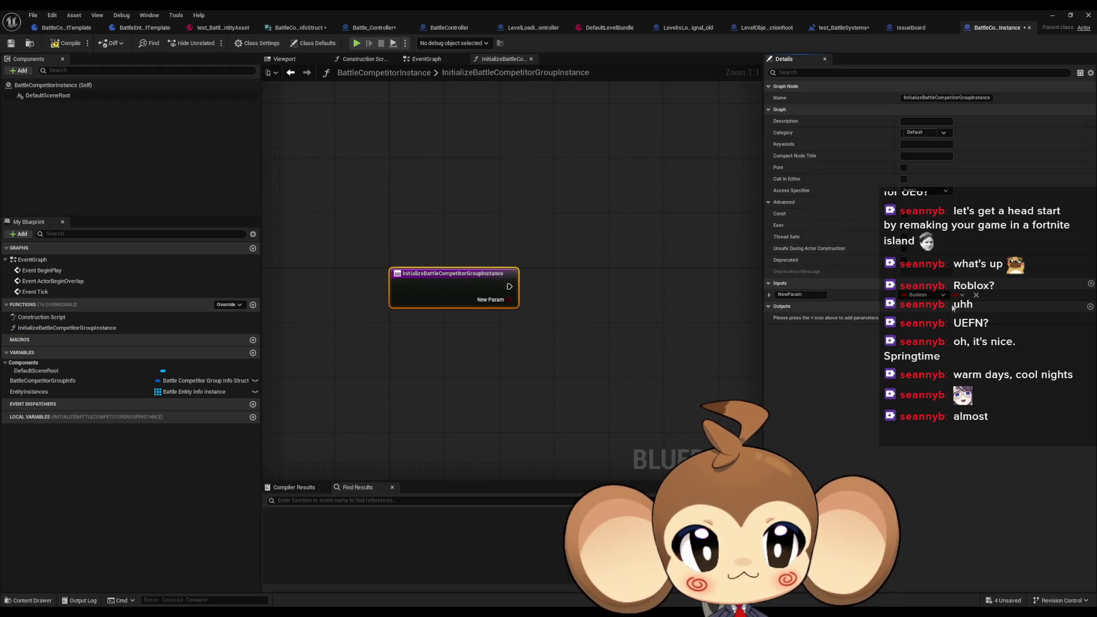
click(943, 295)
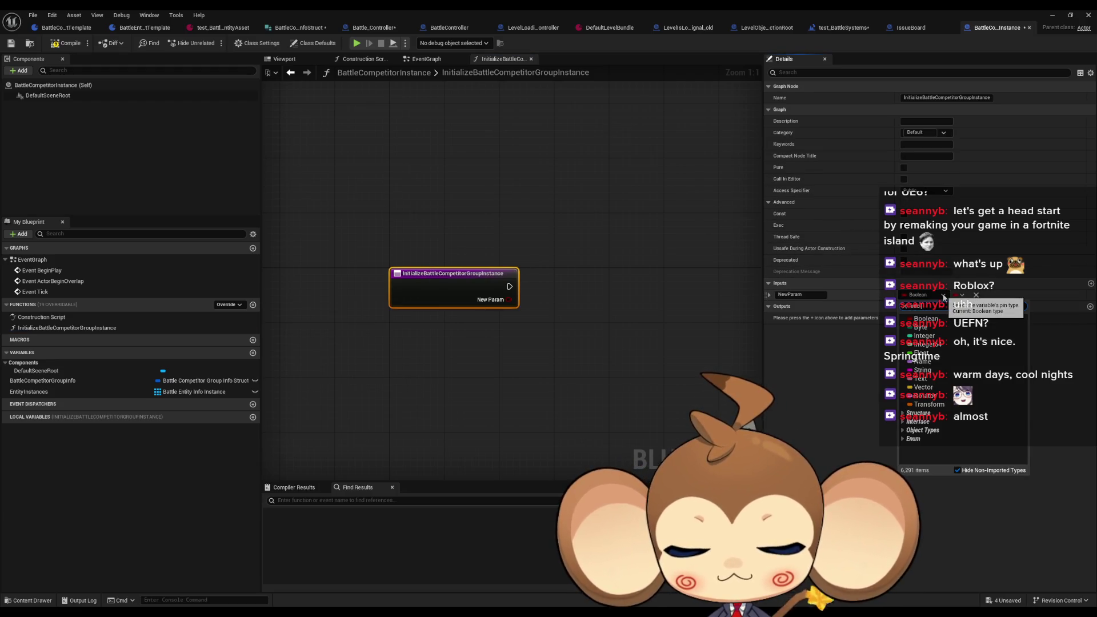
text(battle group info)
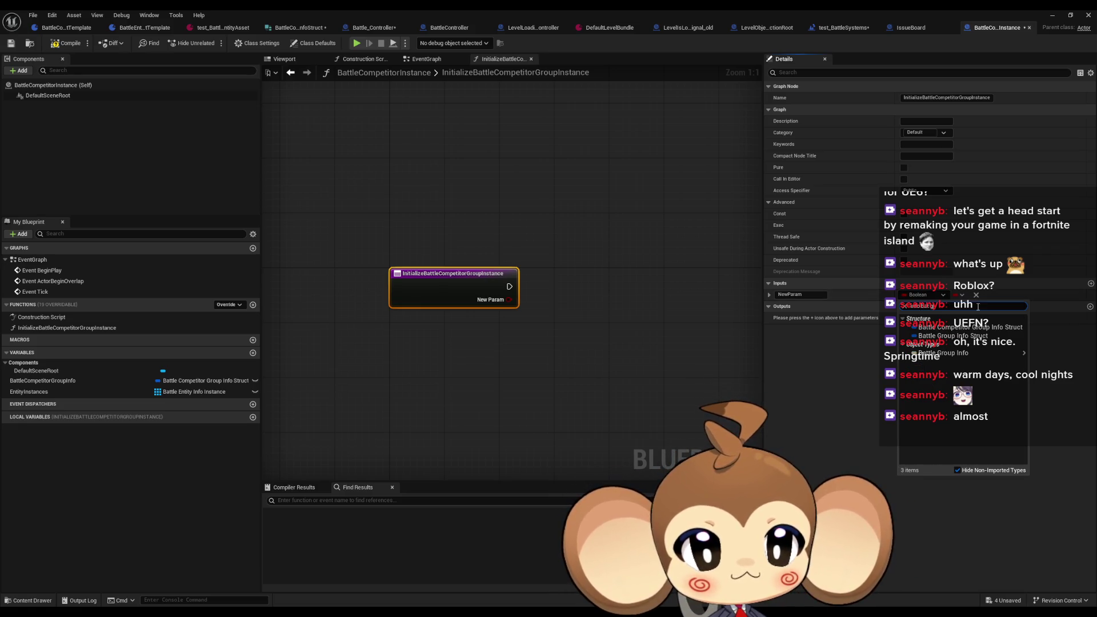
click(984, 327)
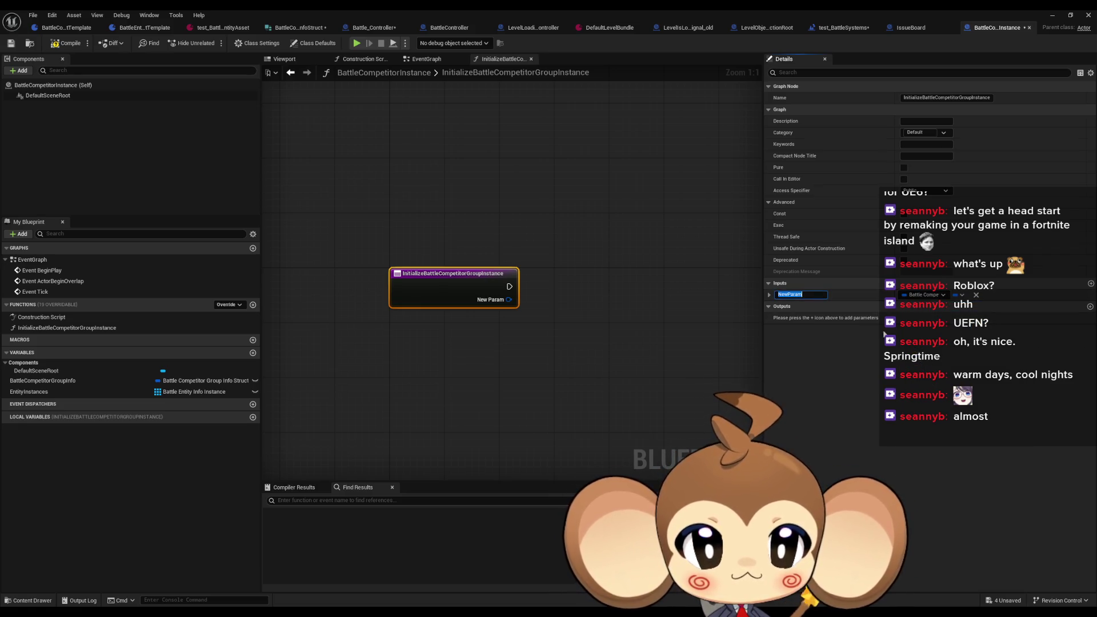
text(Info)
key(Return)
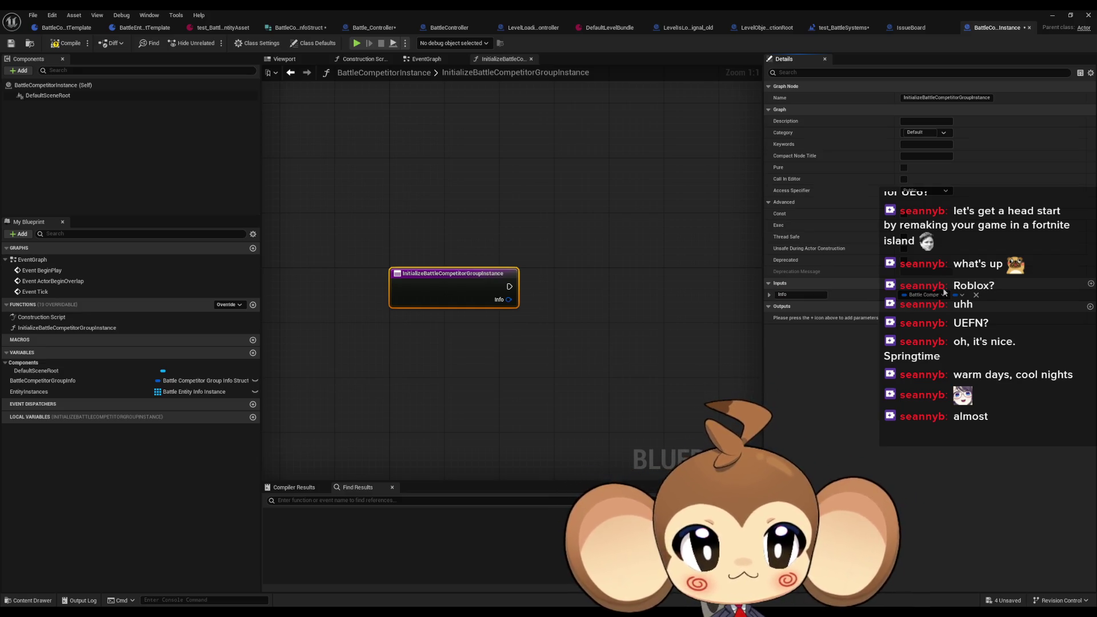
Step: Add a second input named EntityPresets as a Battle Entity Preset Template array
click(1091, 284)
click(944, 307)
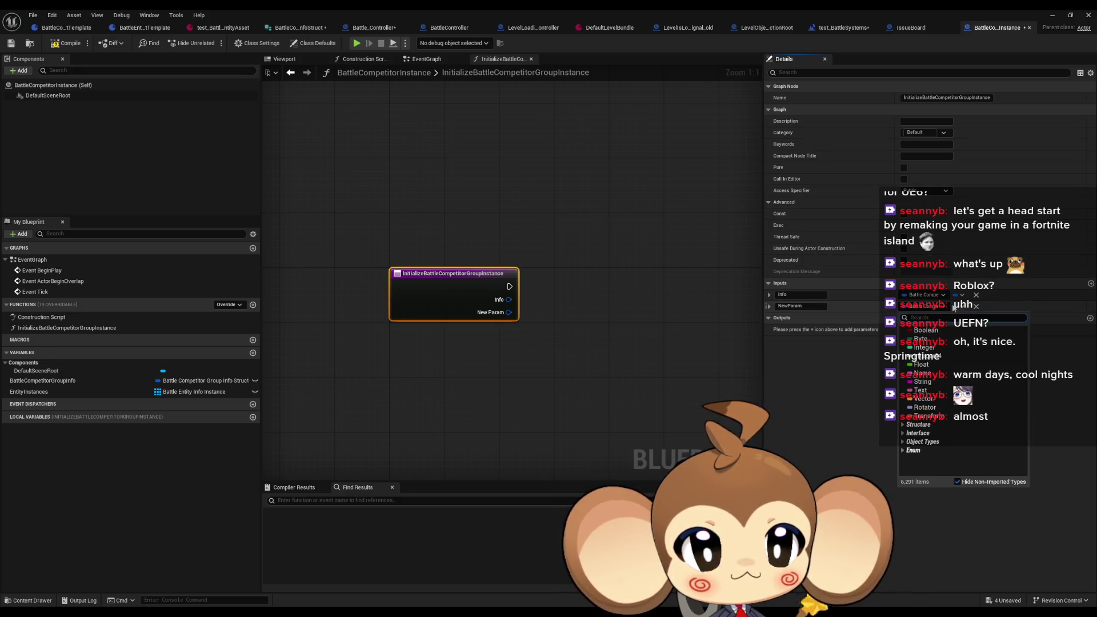
text(pres batt)
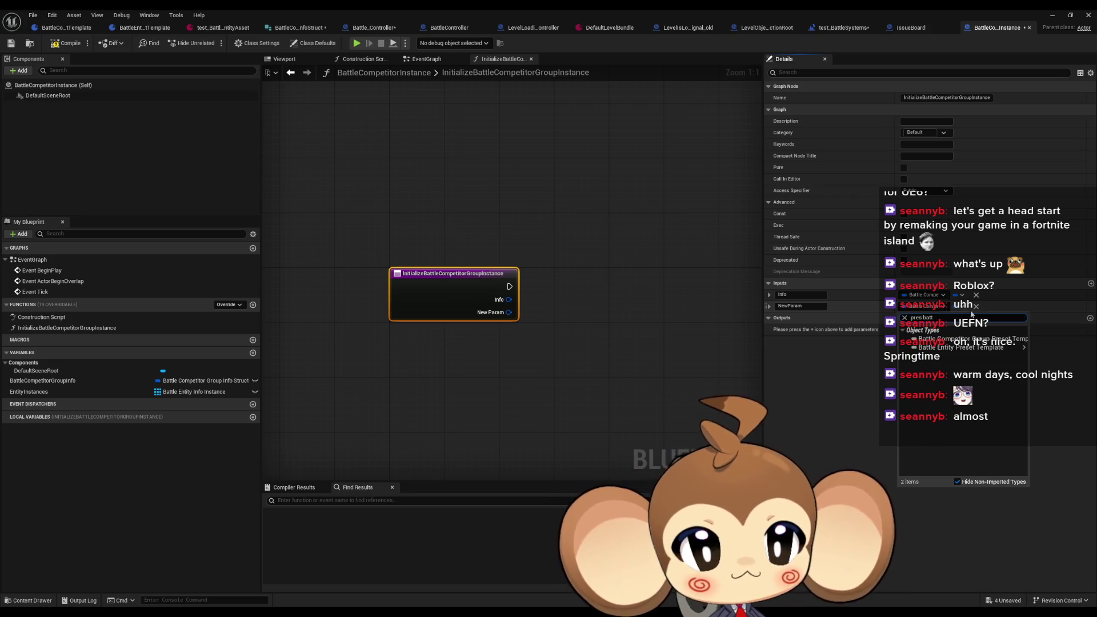
mouse_move(971, 350)
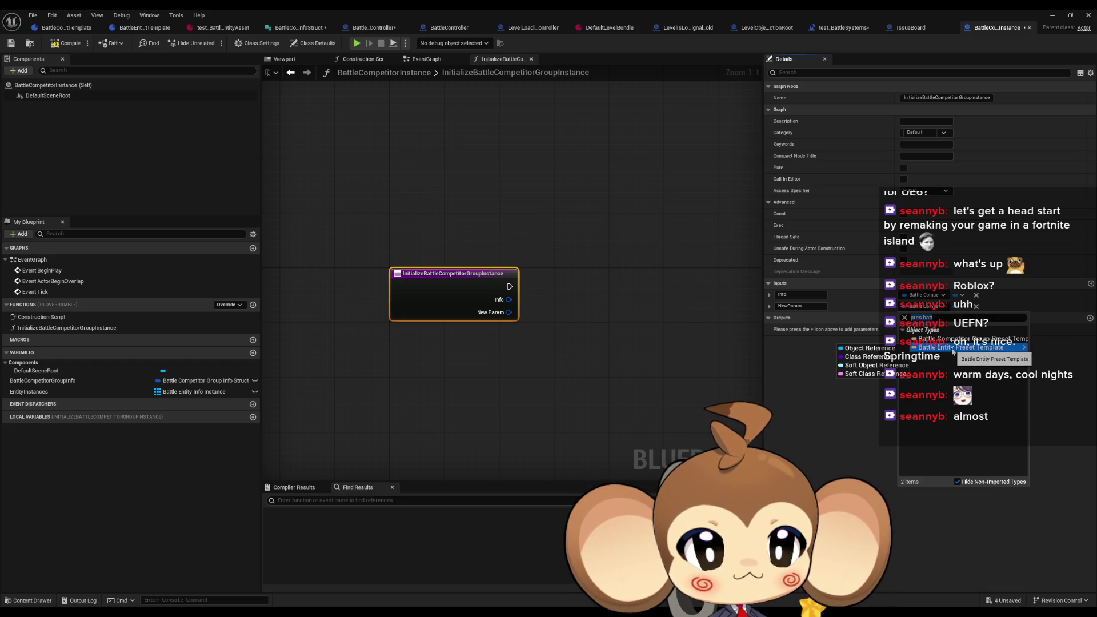
click(953, 351)
click(791, 306)
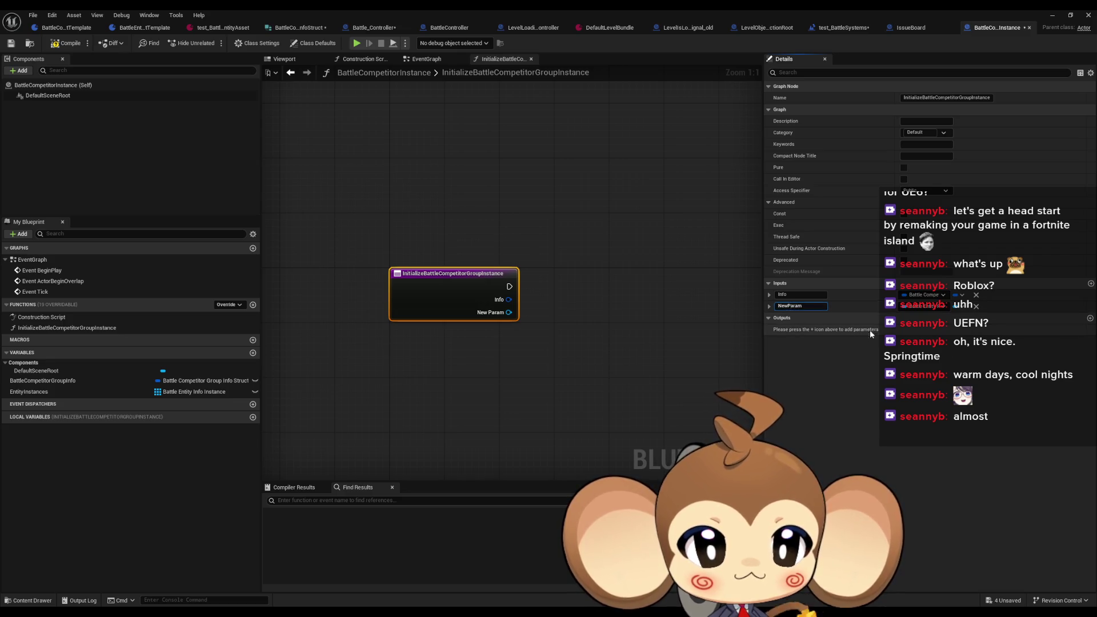
text(EntityP)
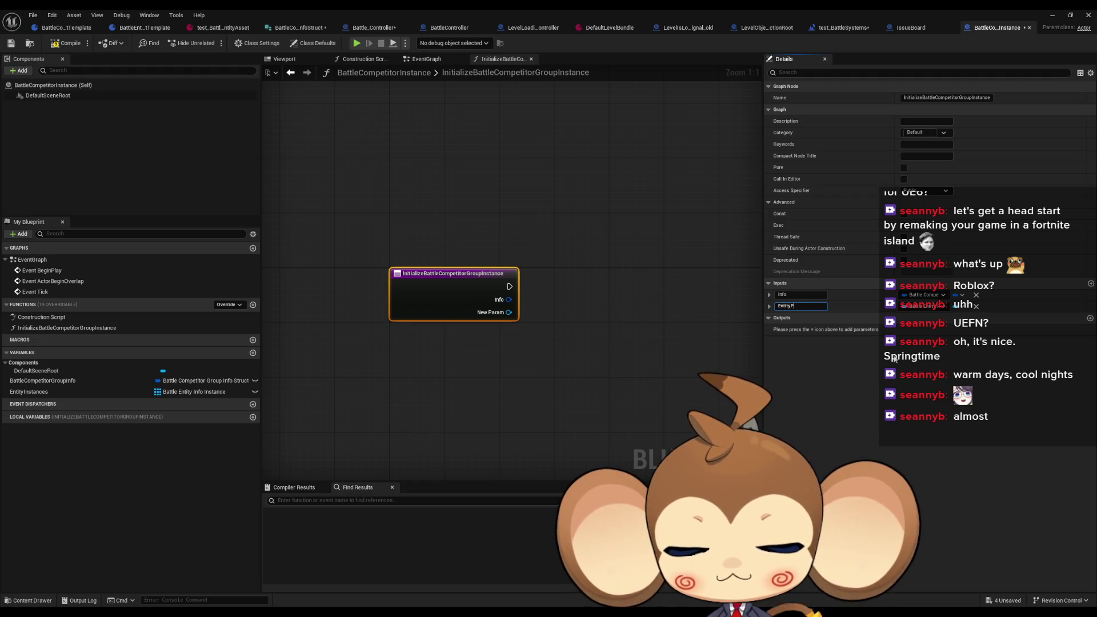
key(Return)
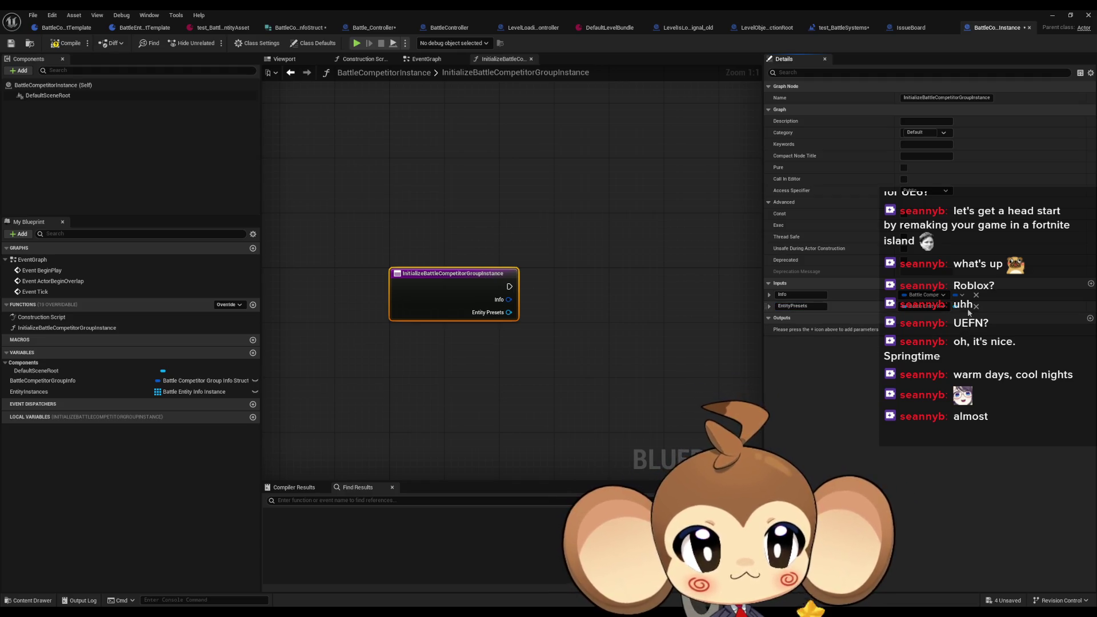
click(958, 307)
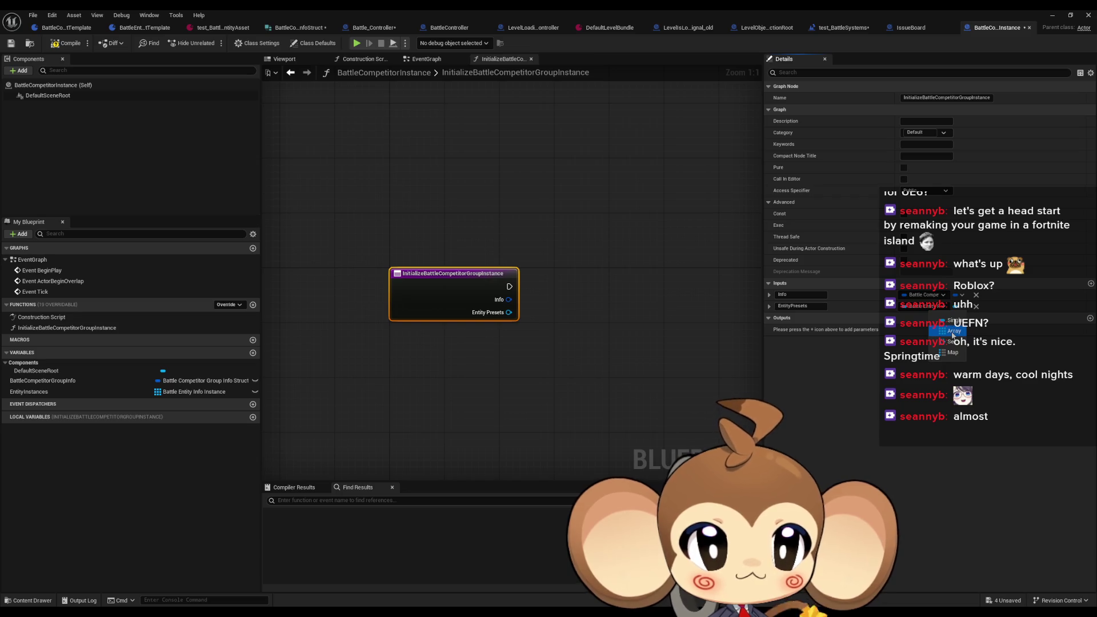
click(953, 331)
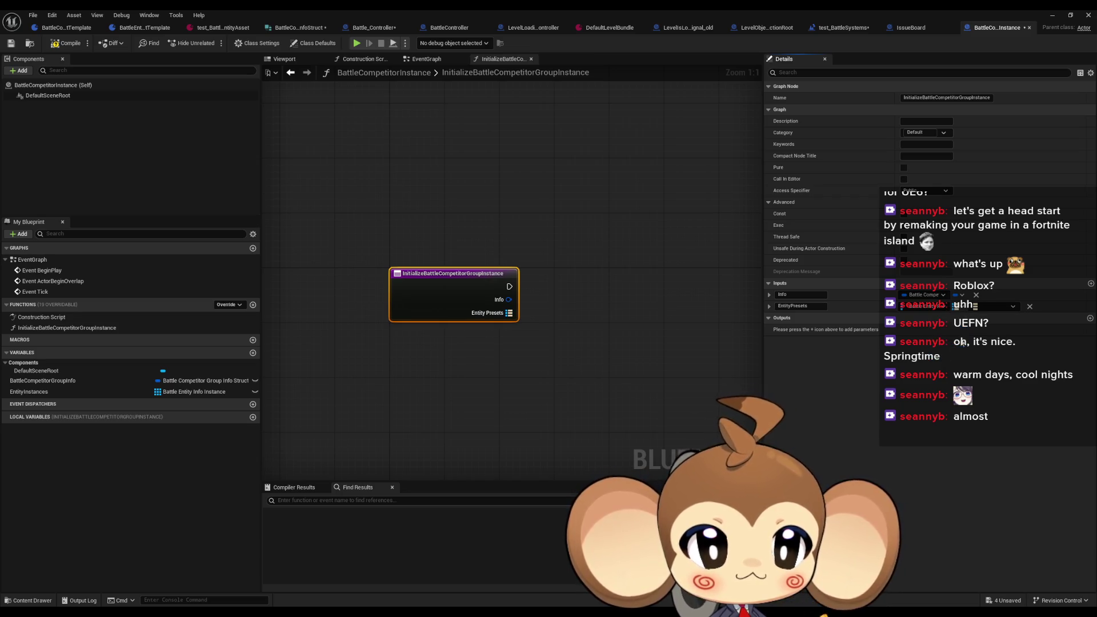
Step: Retype EntityPresets to Battle Entity Info Instance, change its container kind, and compile
click(988, 306)
text(bat ent)
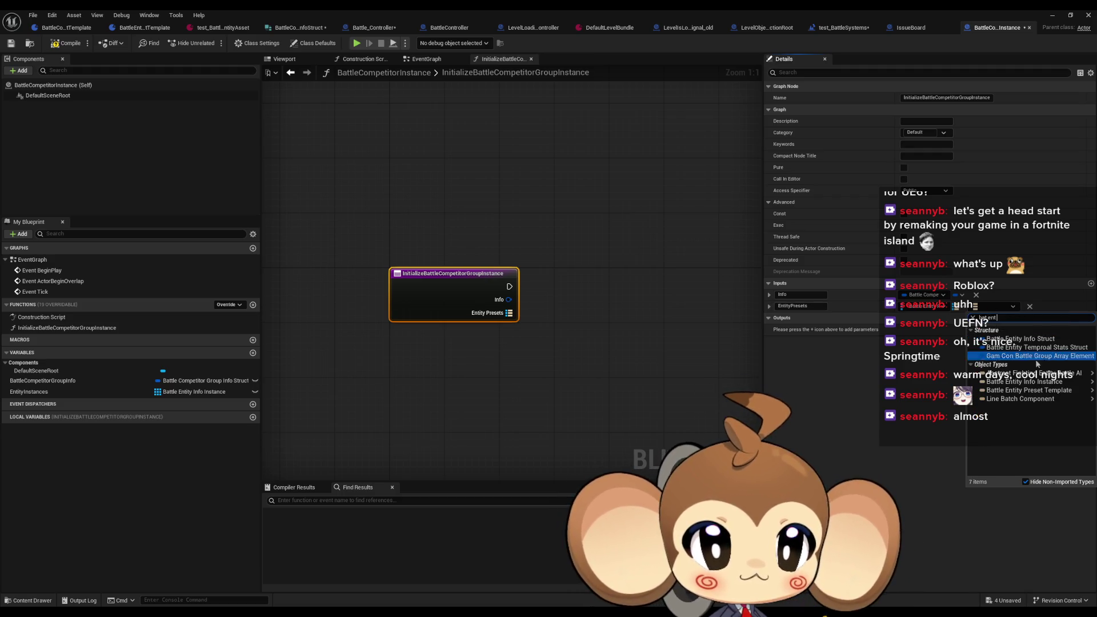
mouse_move(1057, 383)
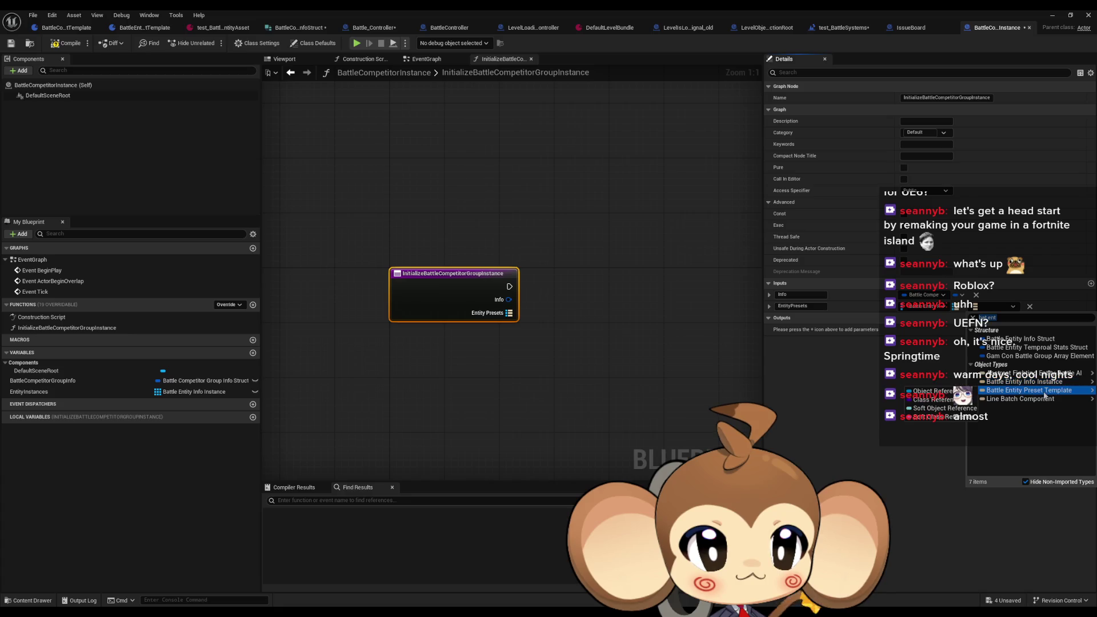
click(937, 392)
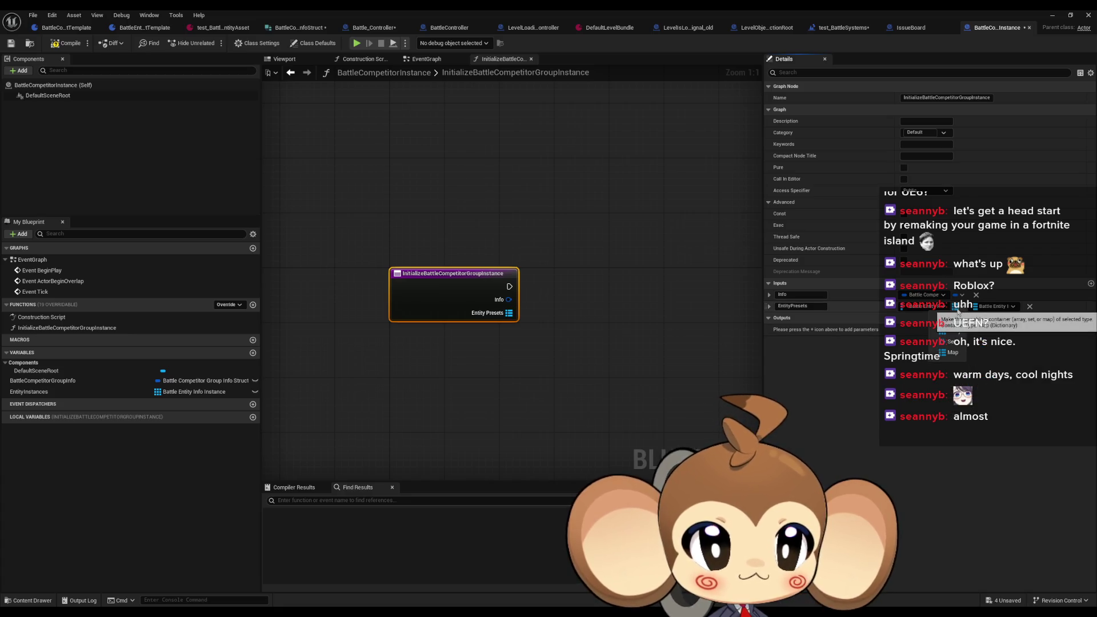
click(908, 311)
click(925, 377)
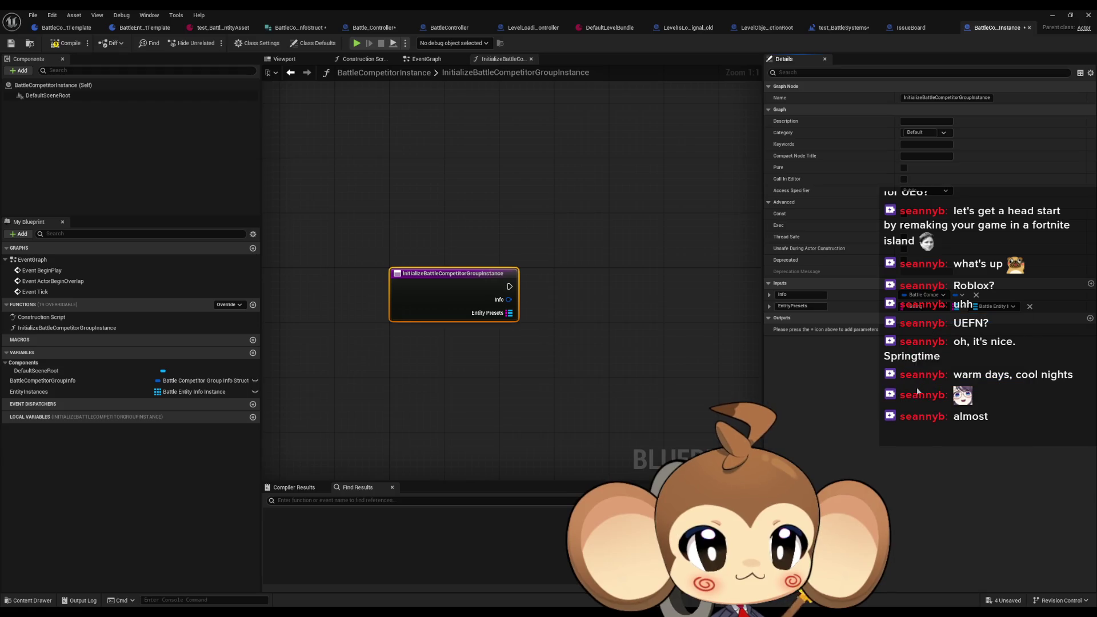
click(59, 45)
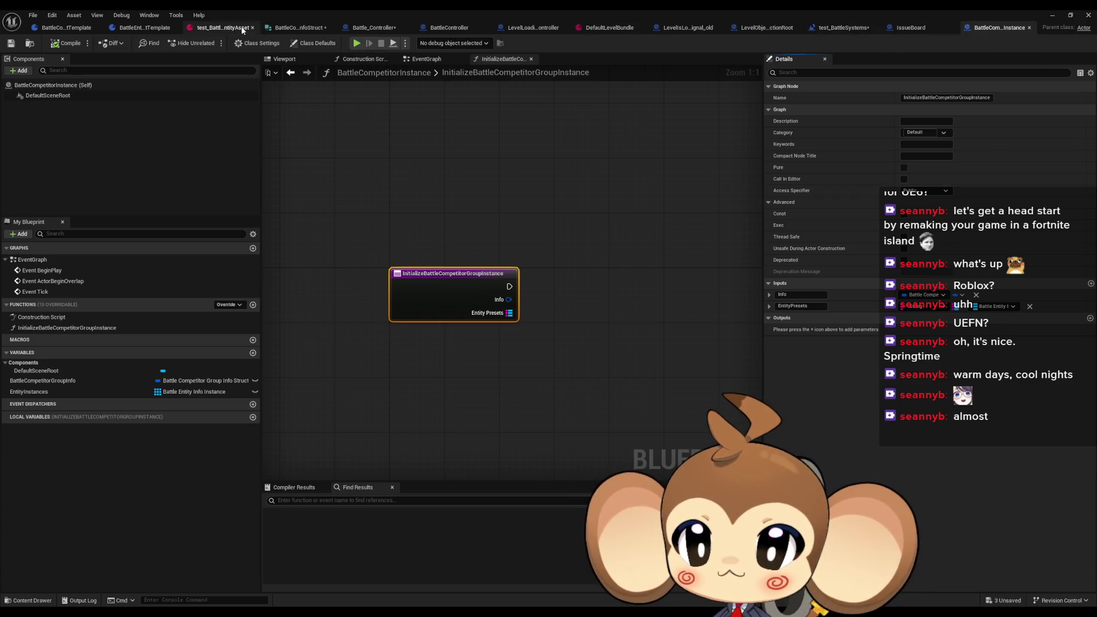
click(145, 29)
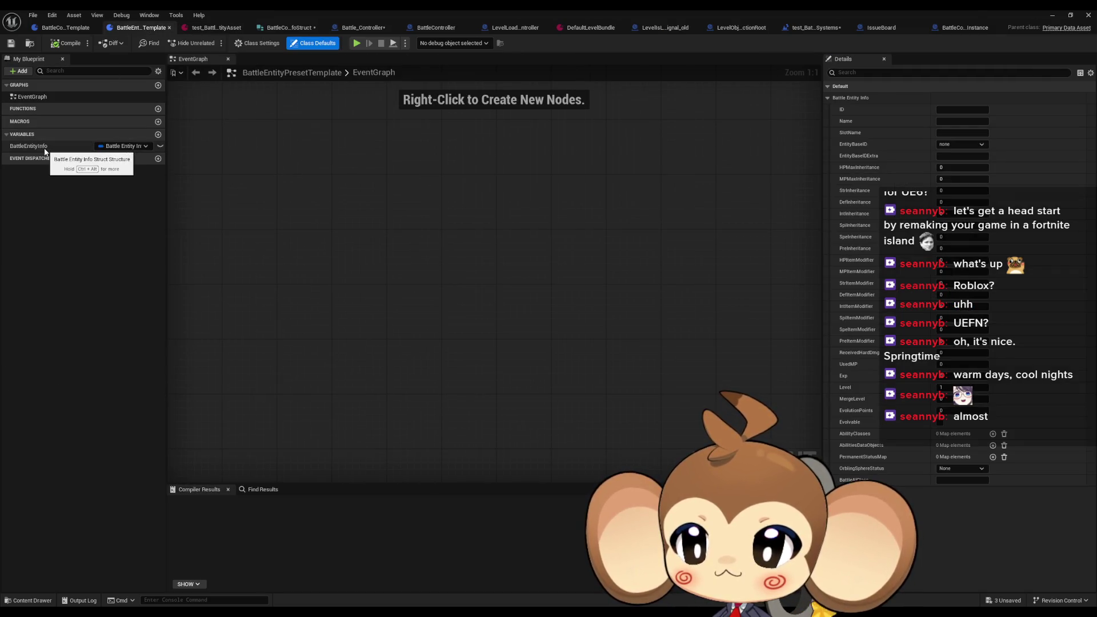
click(66, 30)
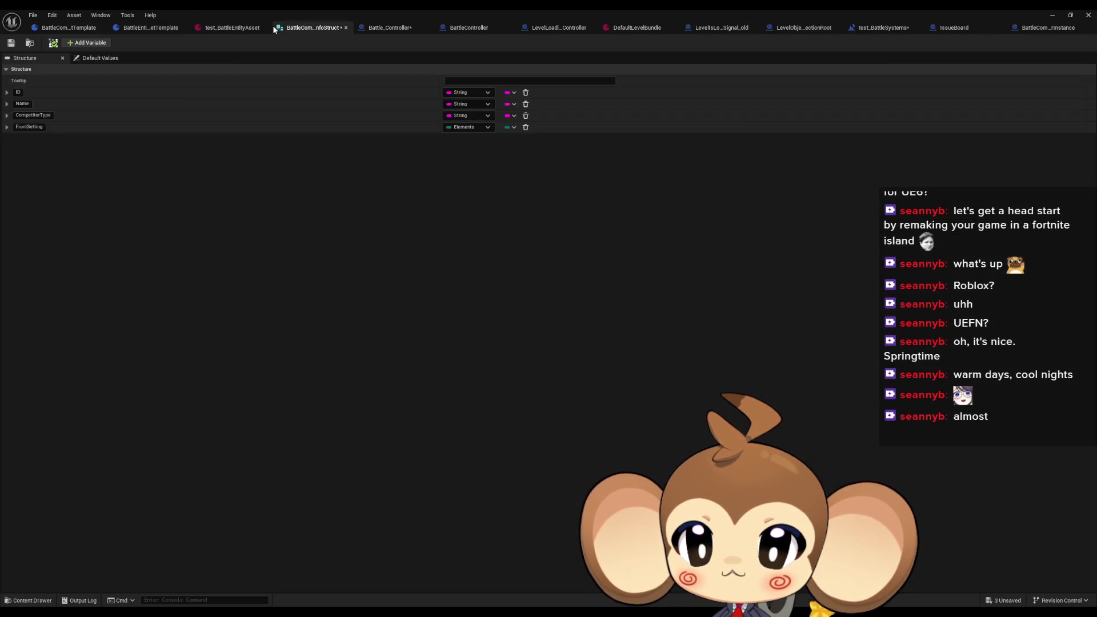
click(274, 27)
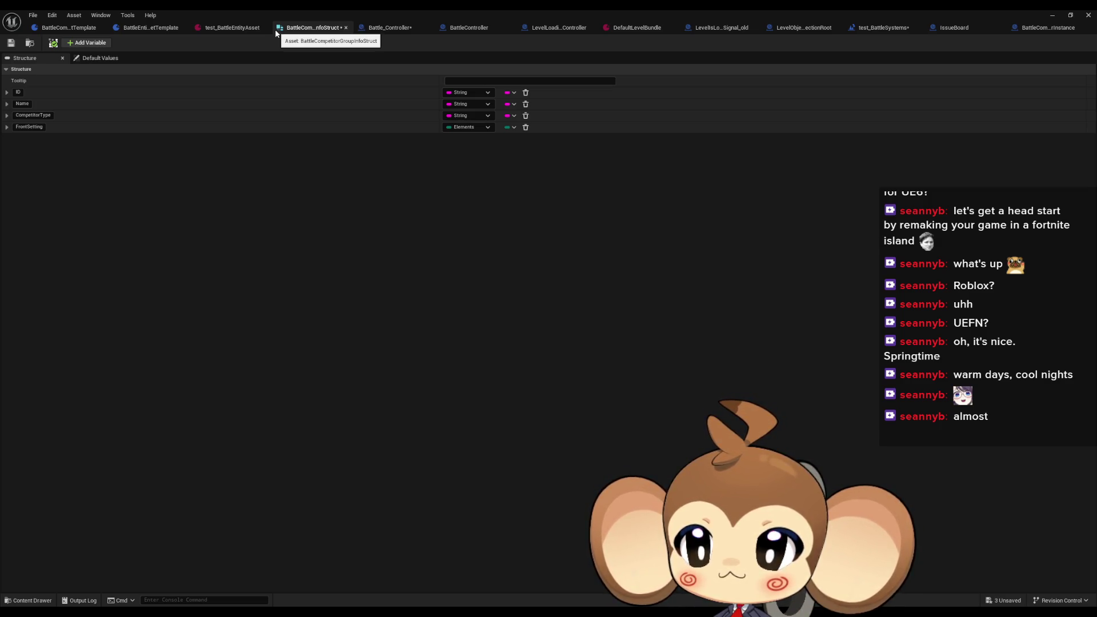
click(1037, 27)
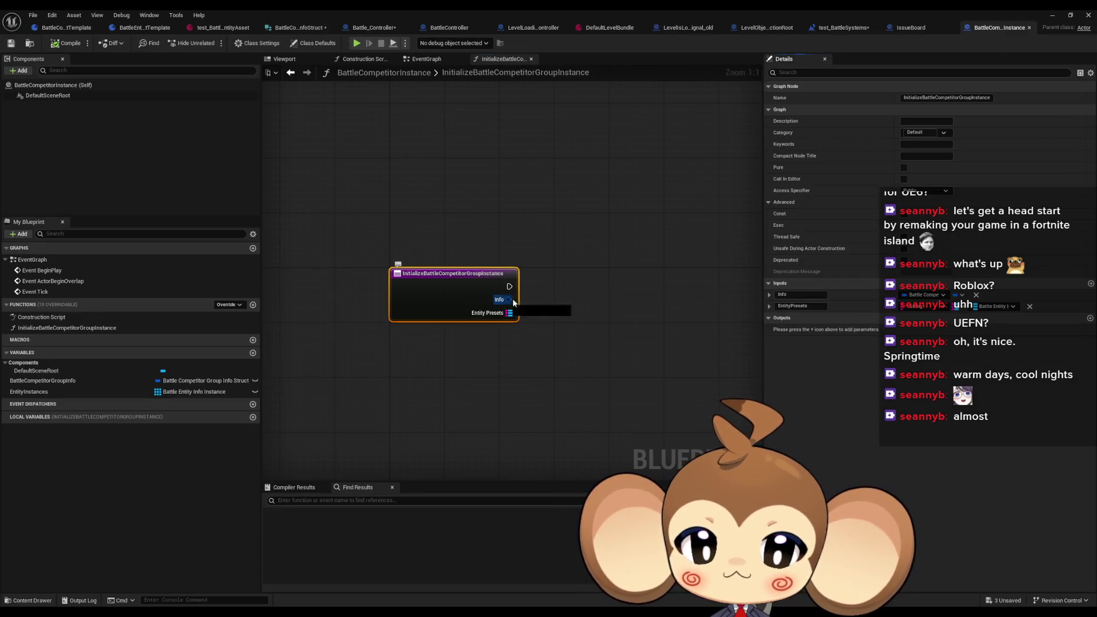
Step: Break the Info struct and store Info in a BattleCompetitorGroupInfo setter
drag(509, 299, 566, 307)
click(628, 431)
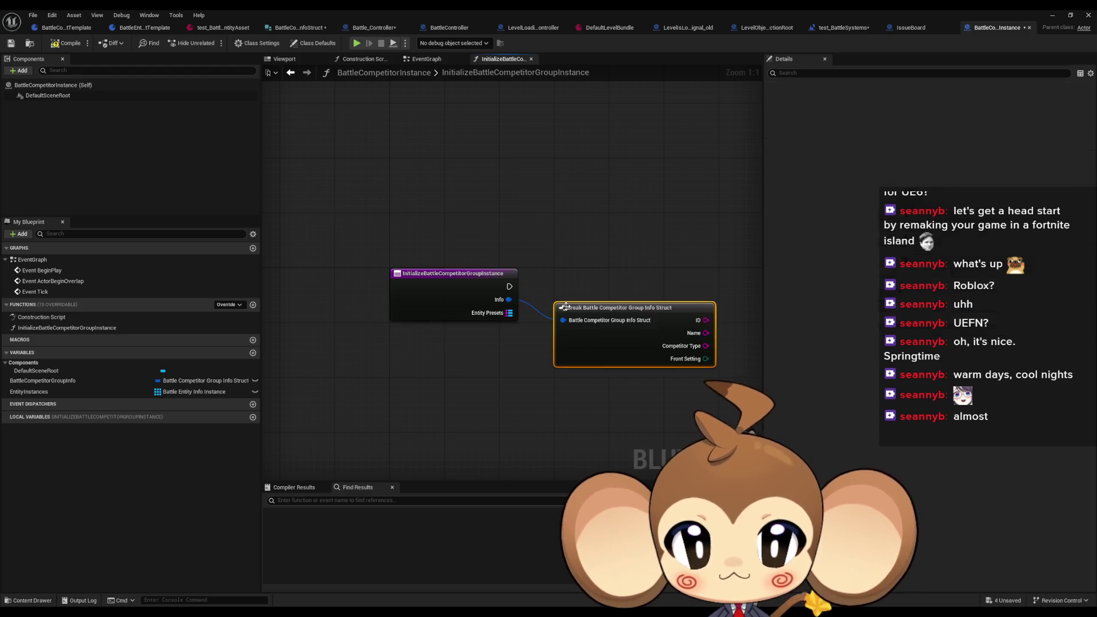
drag(613, 315, 633, 369)
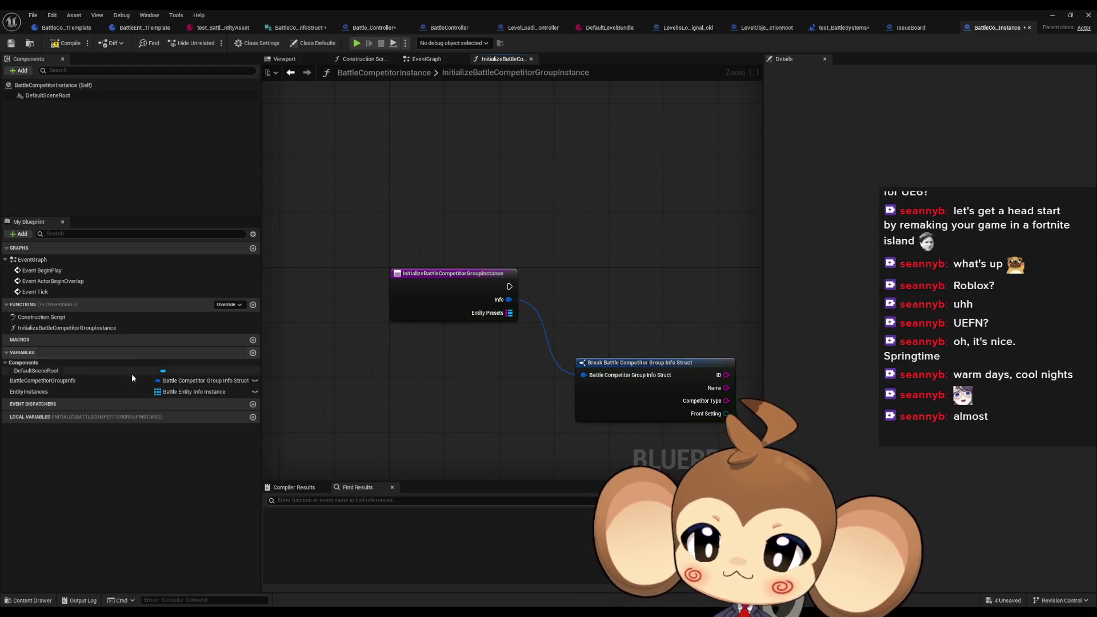
drag(40, 381, 594, 263)
click(623, 288)
drag(509, 299, 598, 285)
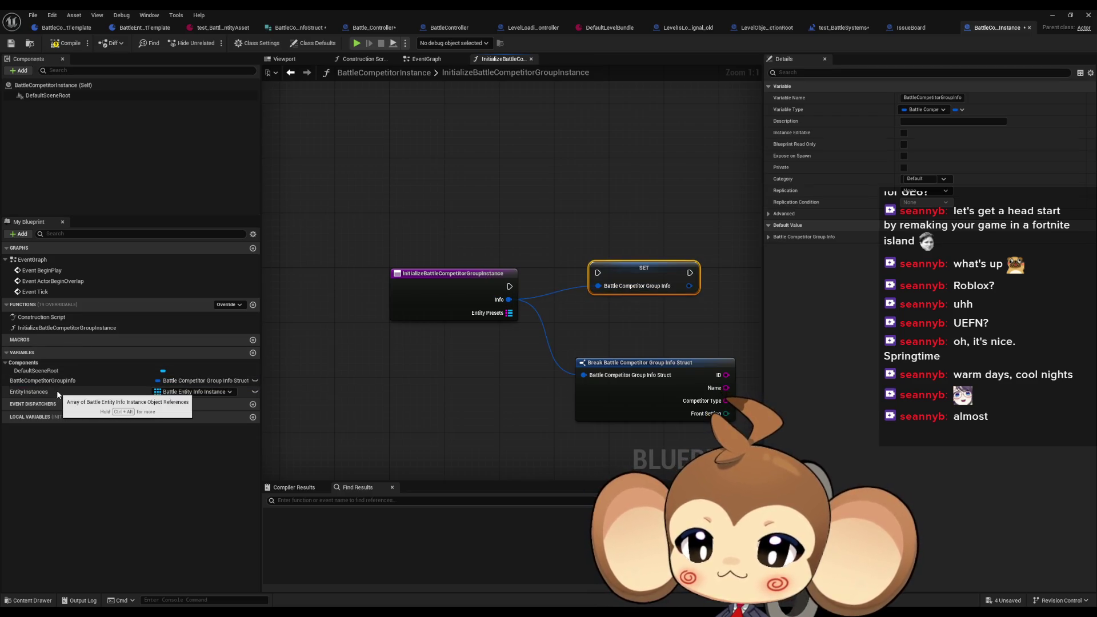
drag(486, 277, 363, 242)
Step: Loop over Entity Presets with For Each Loop (Map), chained entry → setter → loop
mouse_move(385, 278)
mouse_down()
mouse_move(469, 288)
mouse_move(623, 278)
mouse_up()
text(for each map)
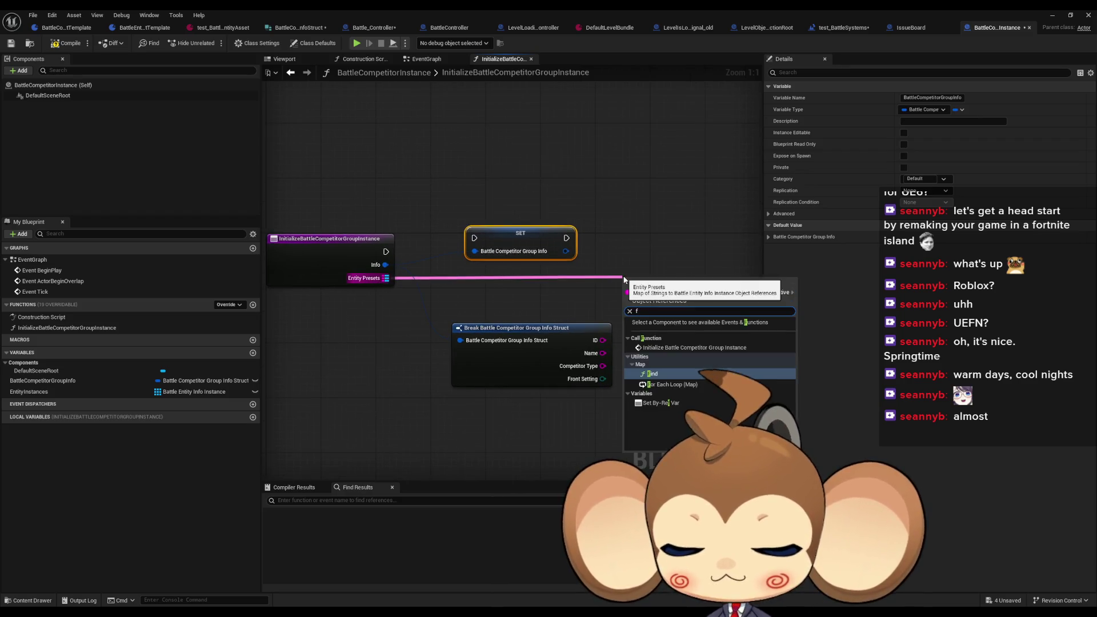
key(Return)
drag(625, 292, 566, 238)
drag(474, 238, 386, 251)
drag(535, 237, 473, 250)
drag(660, 285, 591, 243)
drag(594, 331, 580, 387)
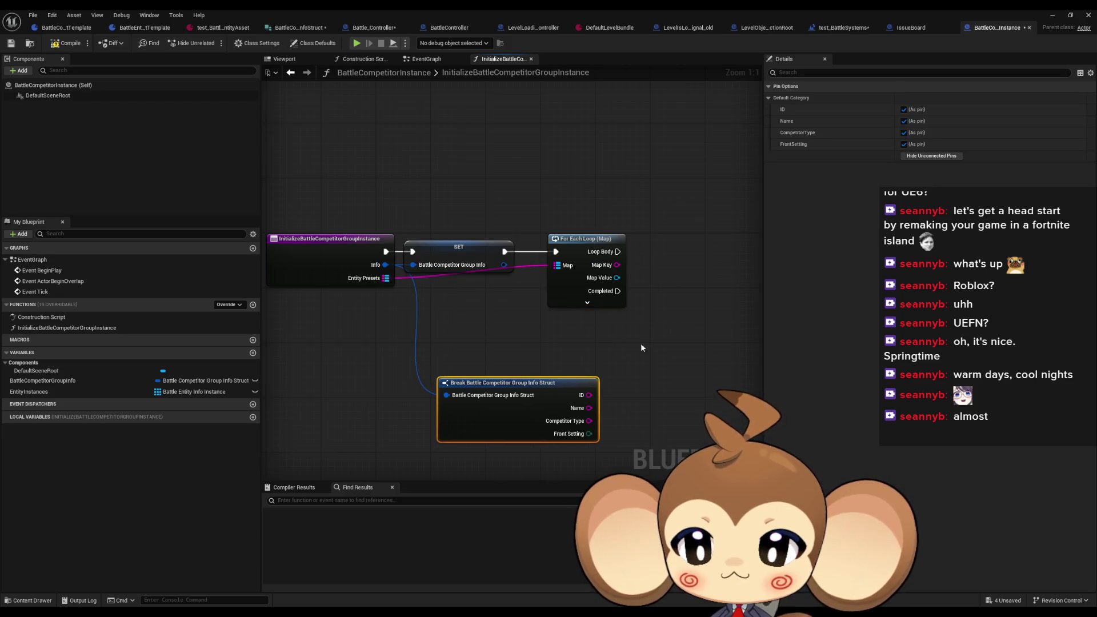
drag(640, 343, 582, 346)
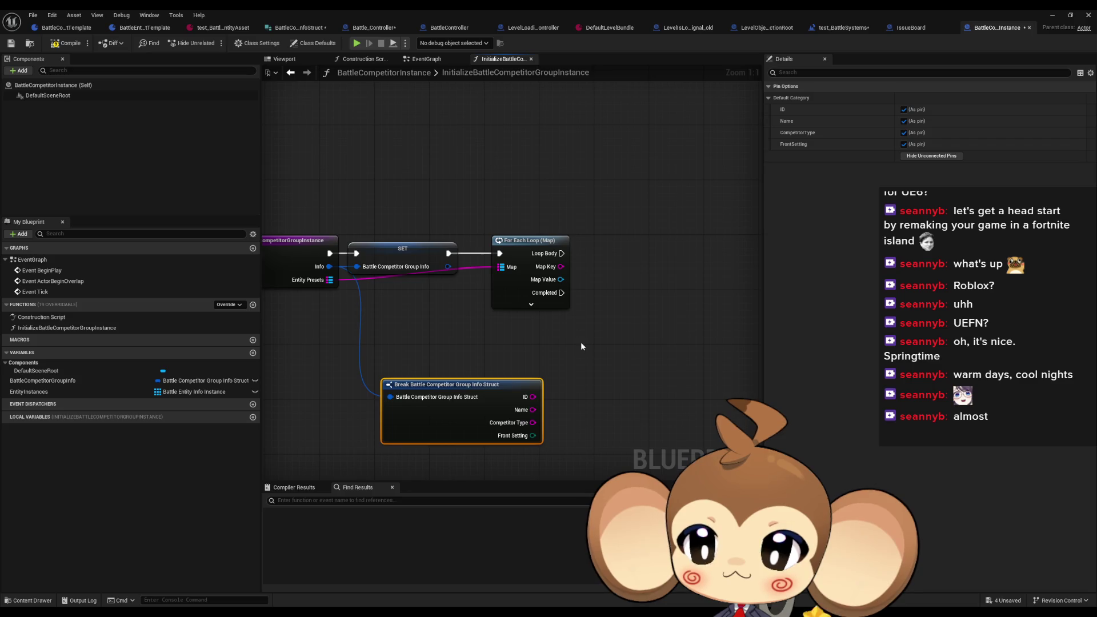
Step: Create an empty SpawnEntityAndSet function and drop its call beside the For Each Loop
click(252, 306)
text(Spawn)
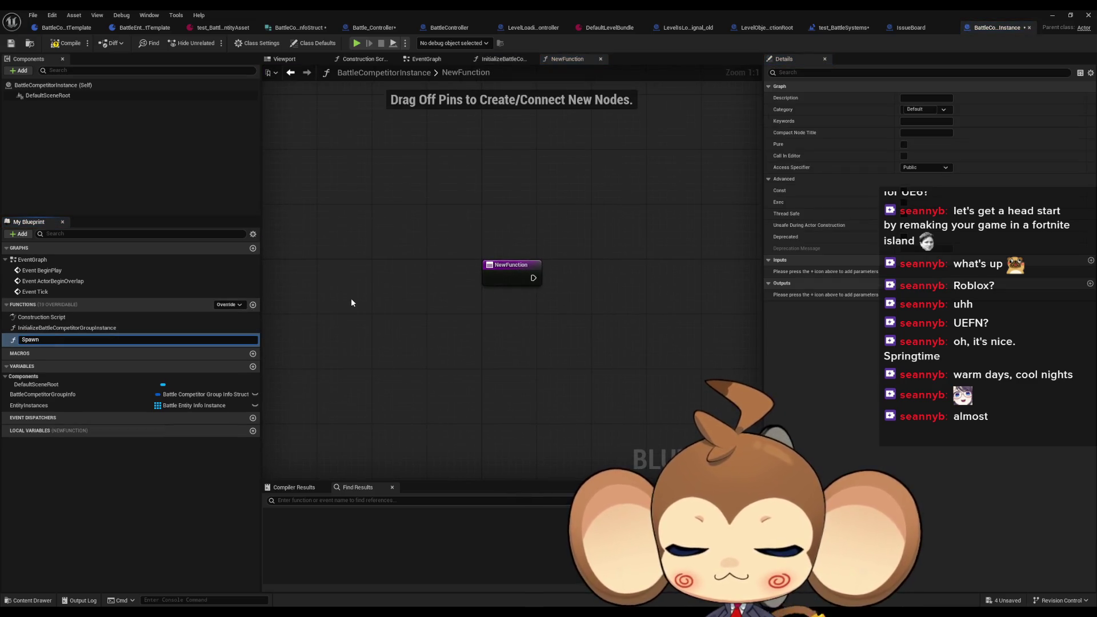
text(EntityAn)
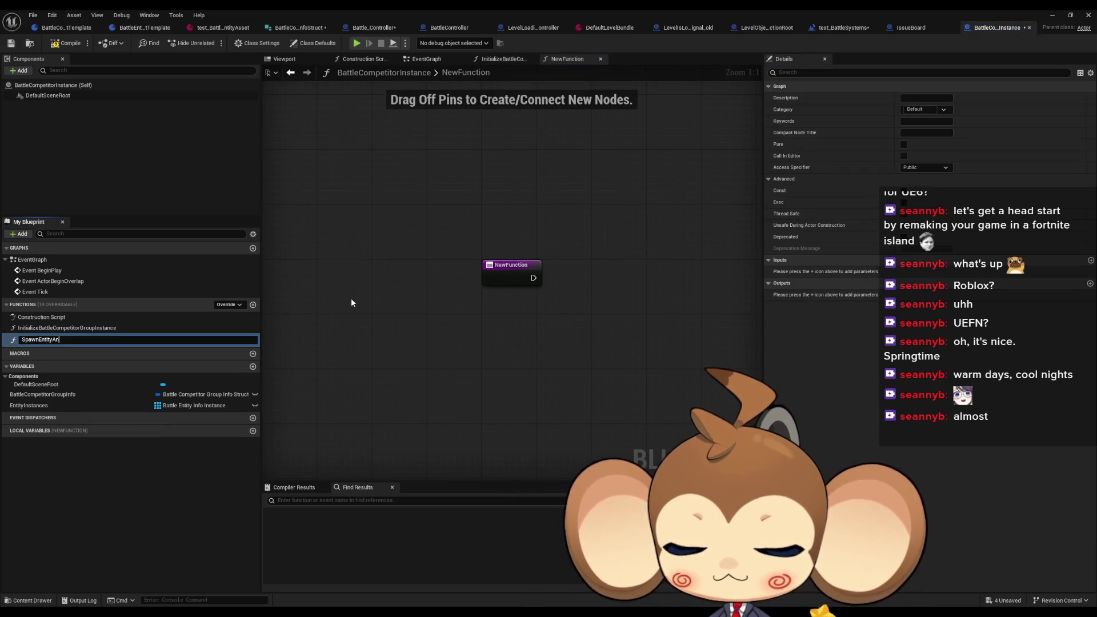
text(dSe)
text(t)
key(Return)
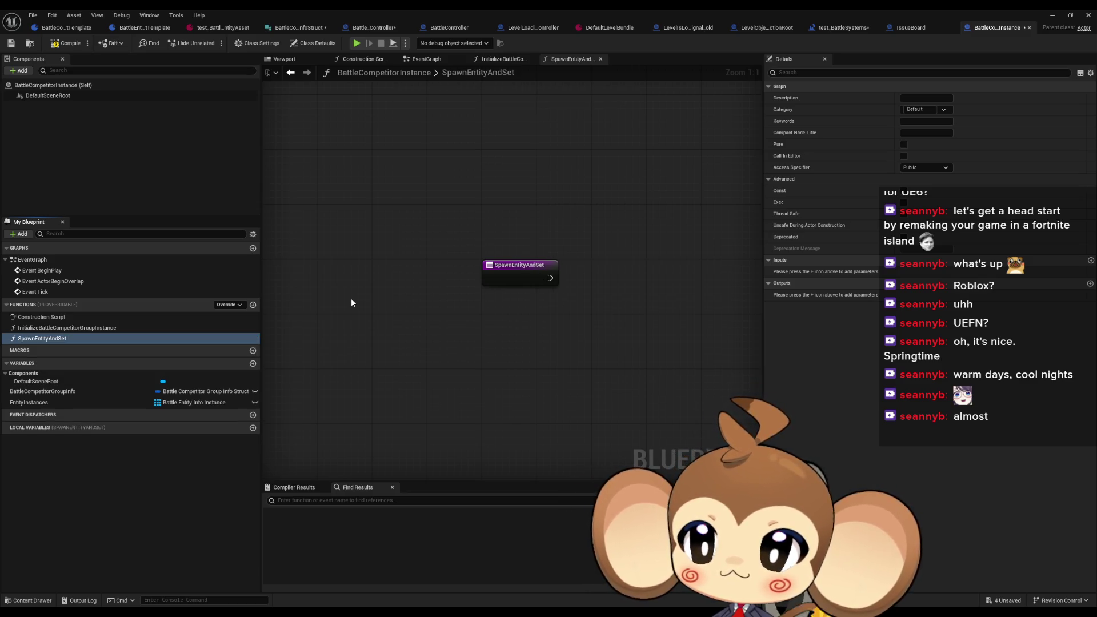
double_click(96, 329)
drag(51, 338, 653, 243)
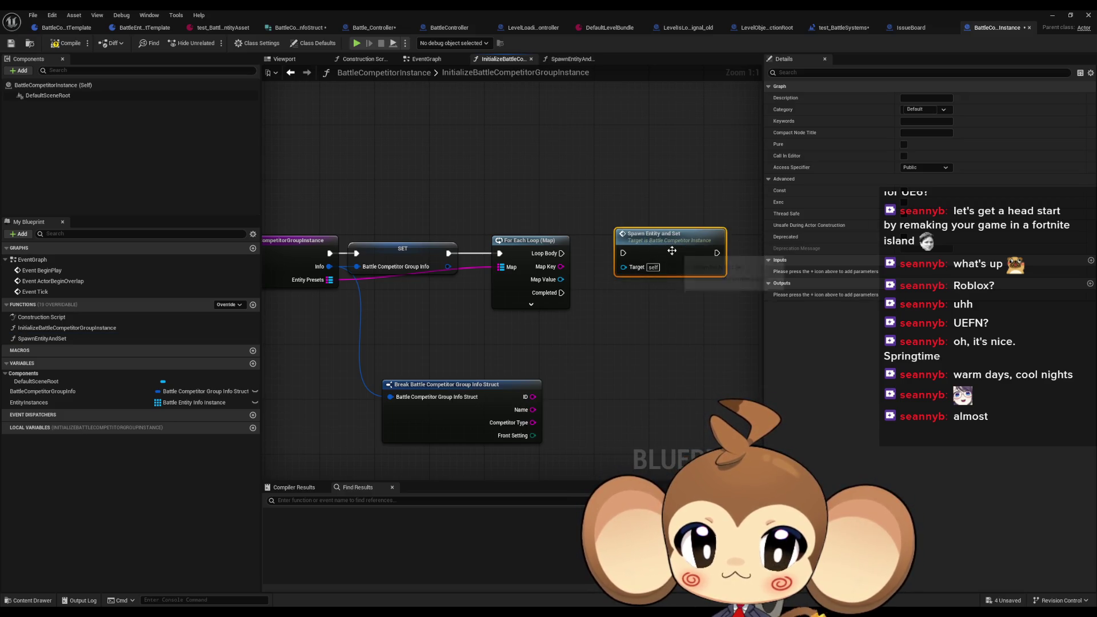
Step: Give SpawnEntityAndSet two single-value inputs, the second an entity preset reference
click(1091, 260)
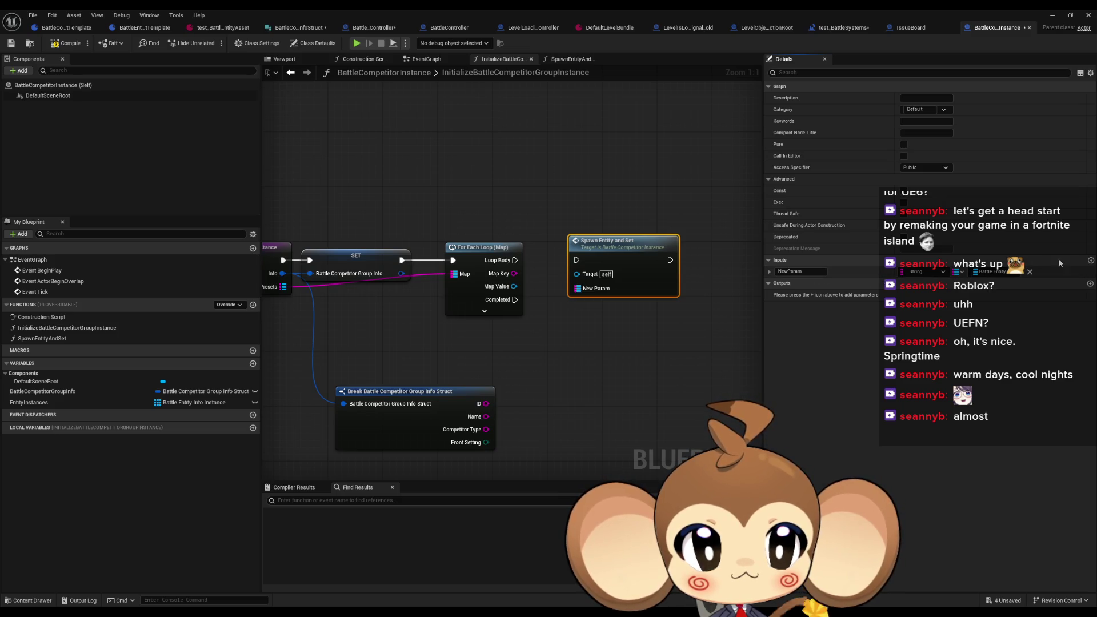
click(1029, 271)
click(1091, 261)
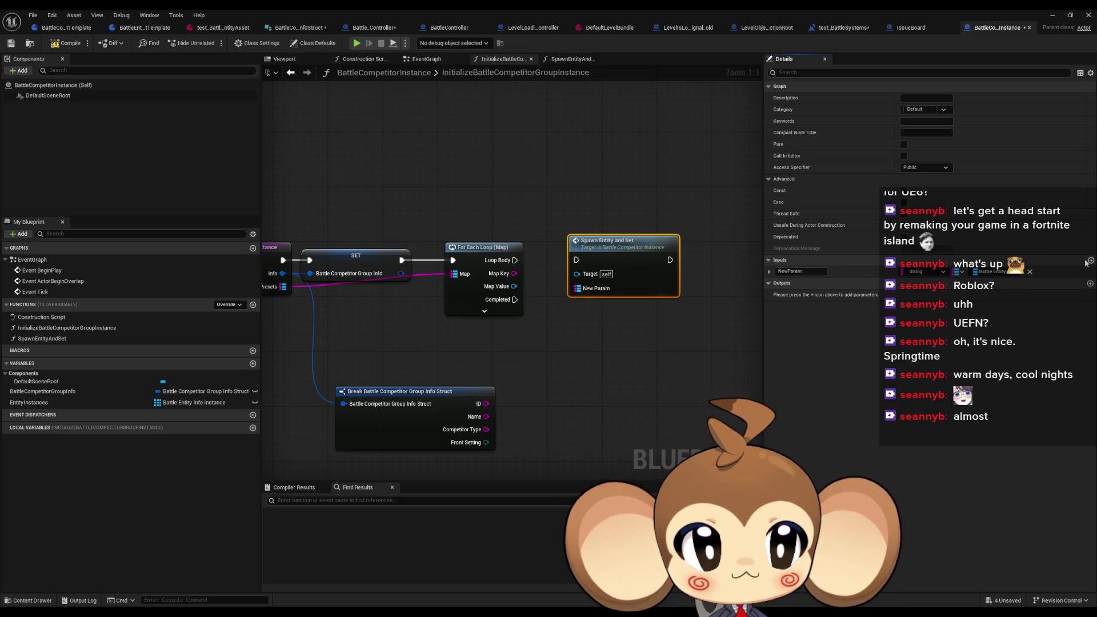
click(1091, 261)
click(955, 273)
click(938, 280)
click(955, 284)
click(930, 299)
click(926, 284)
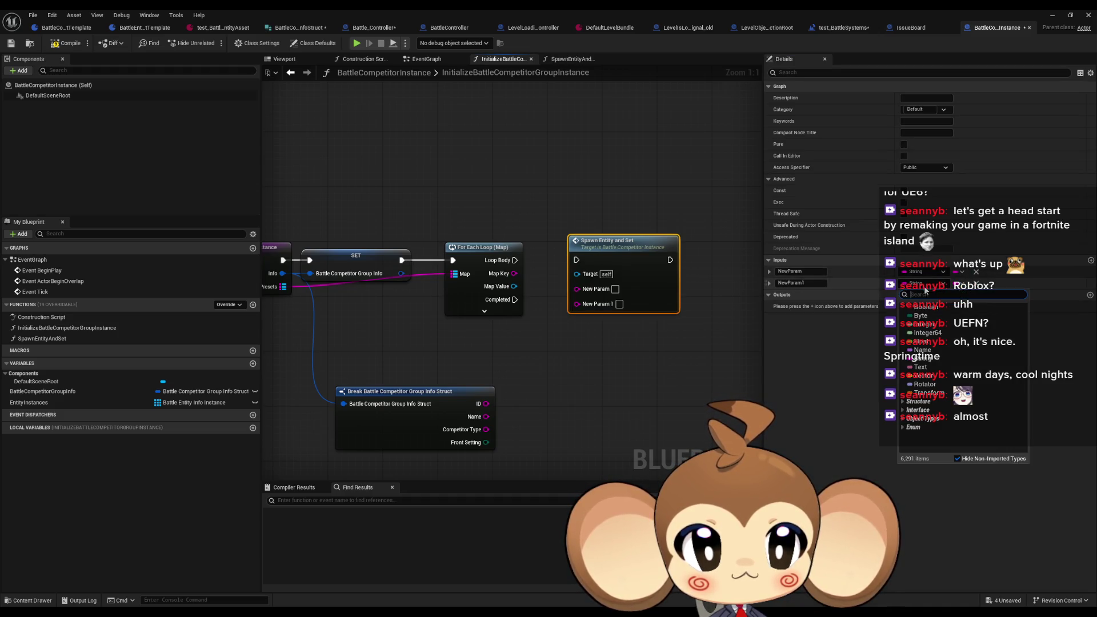
text(ent pr)
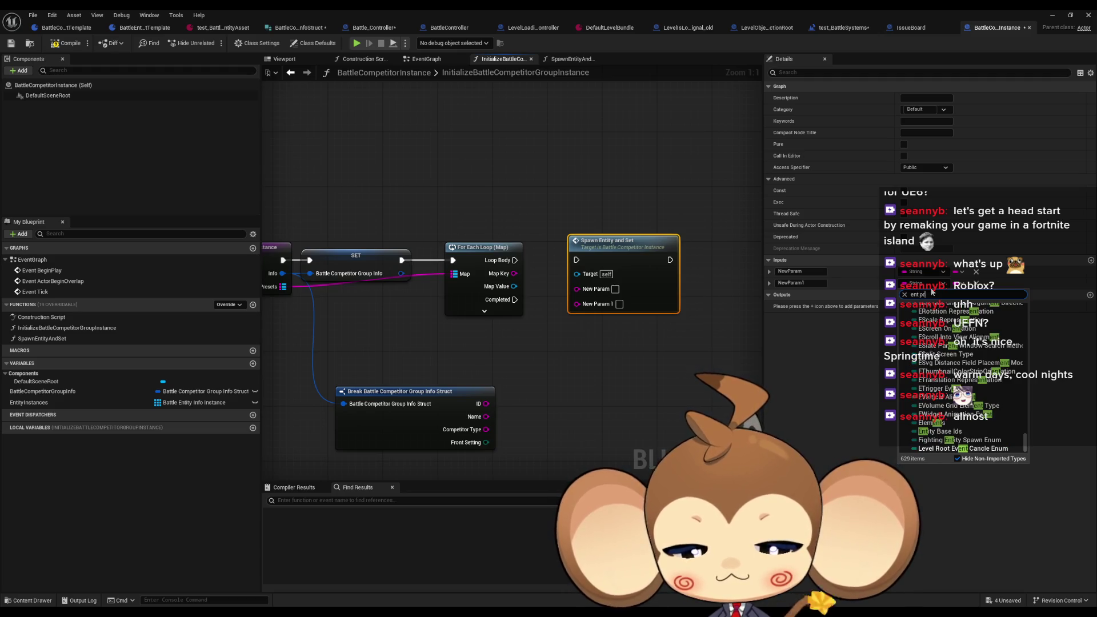
text(ese)
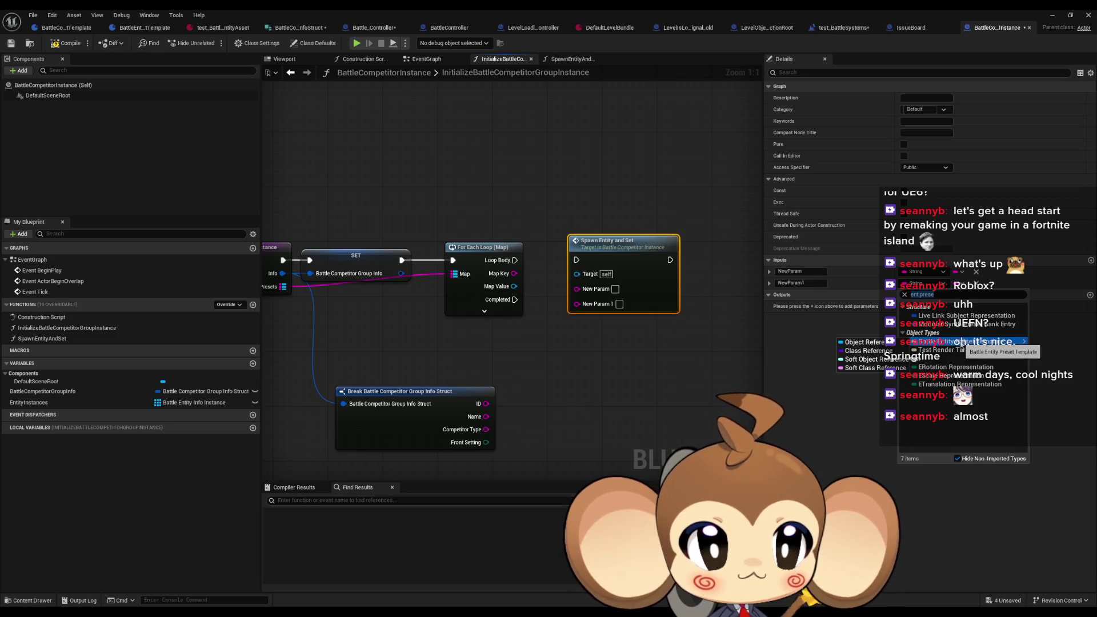
click(957, 342)
Step: Name the inputs ID and Preset, and feed the loop's Map Key into ID
click(800, 272)
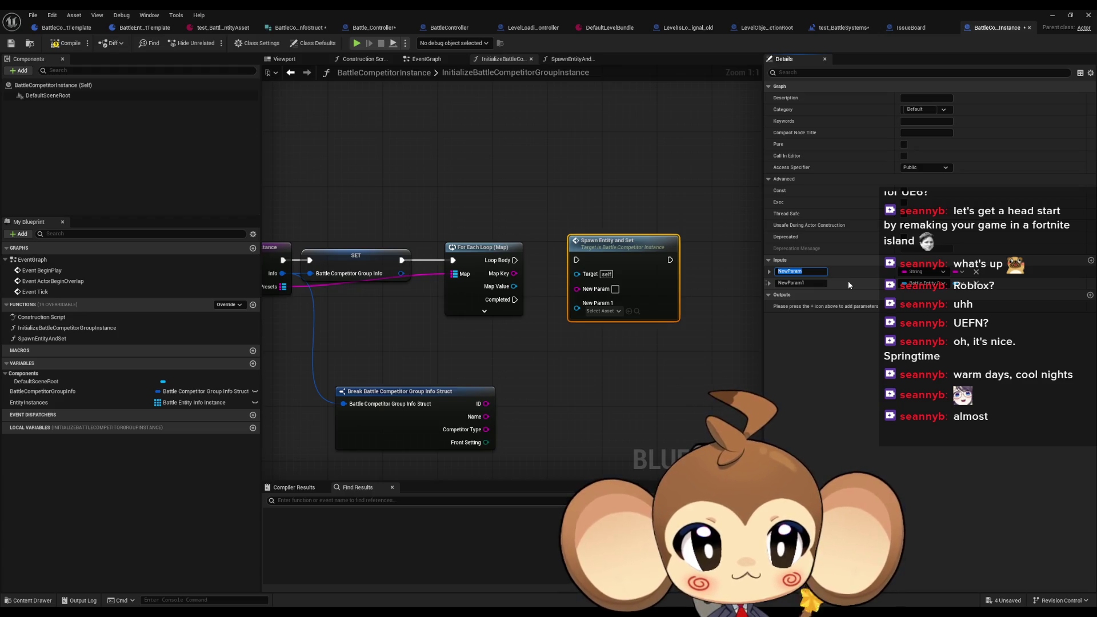
text(ID)
key(Return)
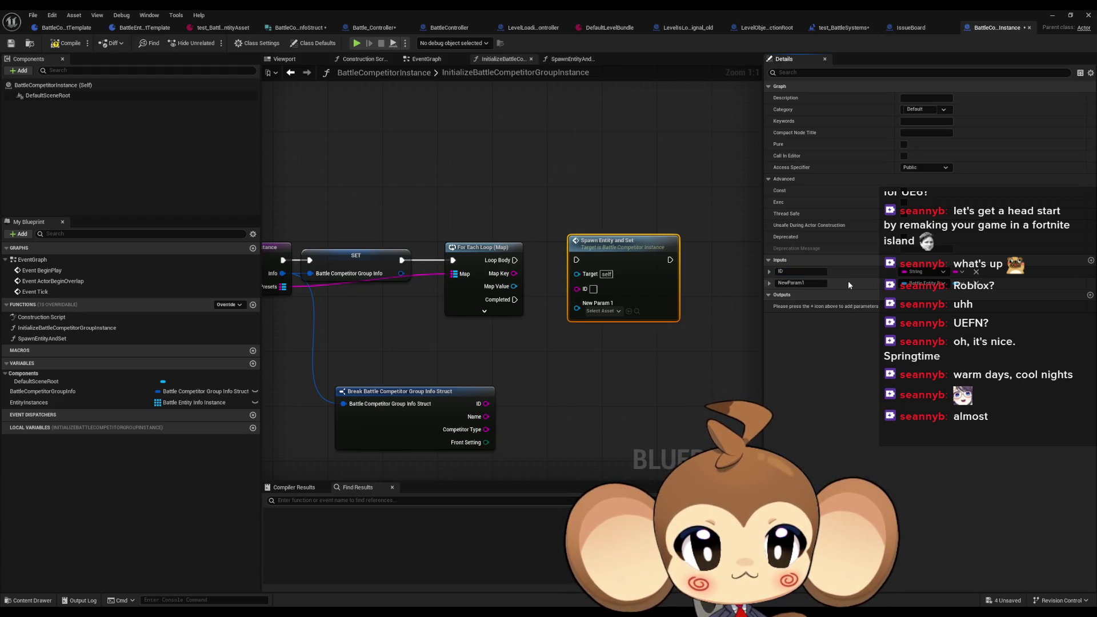
click(803, 282)
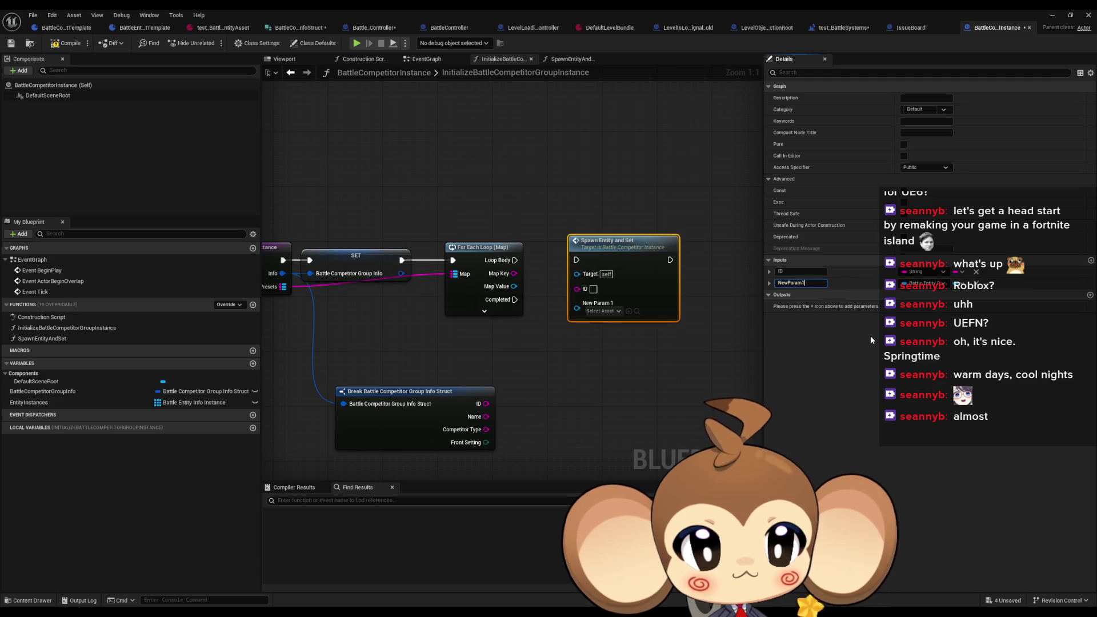
text(Preset)
key(Return)
drag(514, 274, 576, 290)
right_click(520, 286)
click(536, 282)
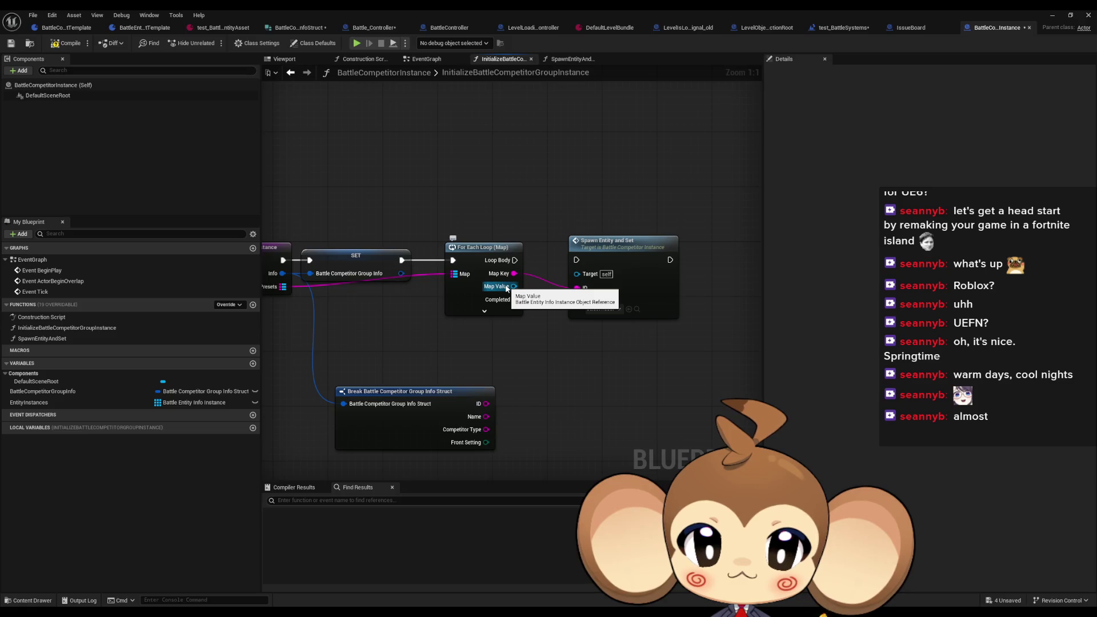
Step: Retype the Preset input to Battle Entity Info Instance and rename it BattleEntityInfoInstance
click(616, 258)
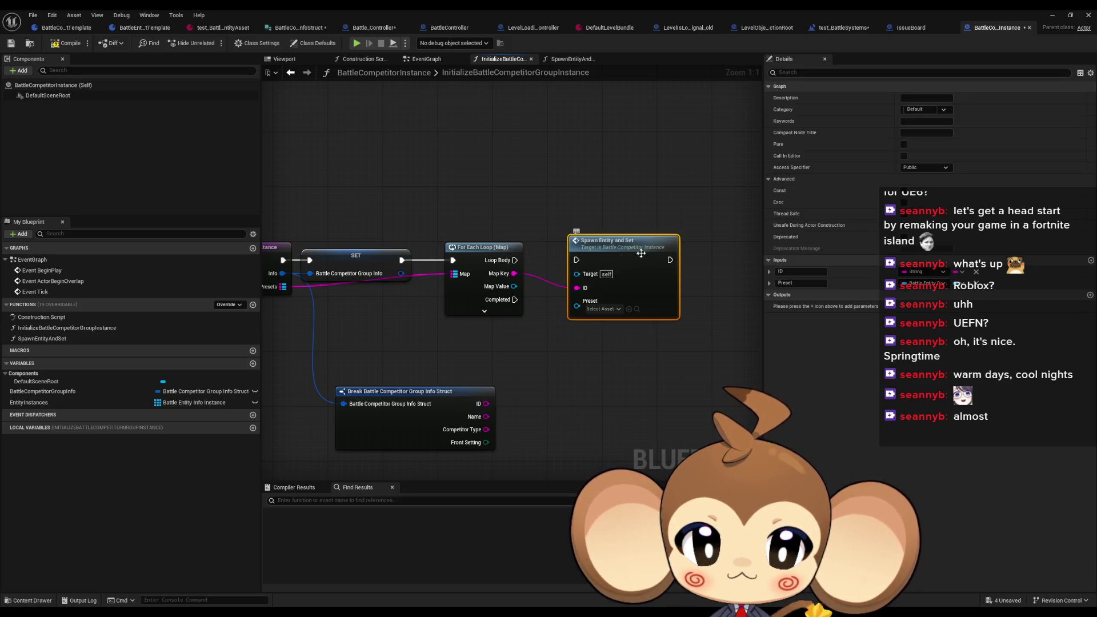
click(933, 289)
text(battl info)
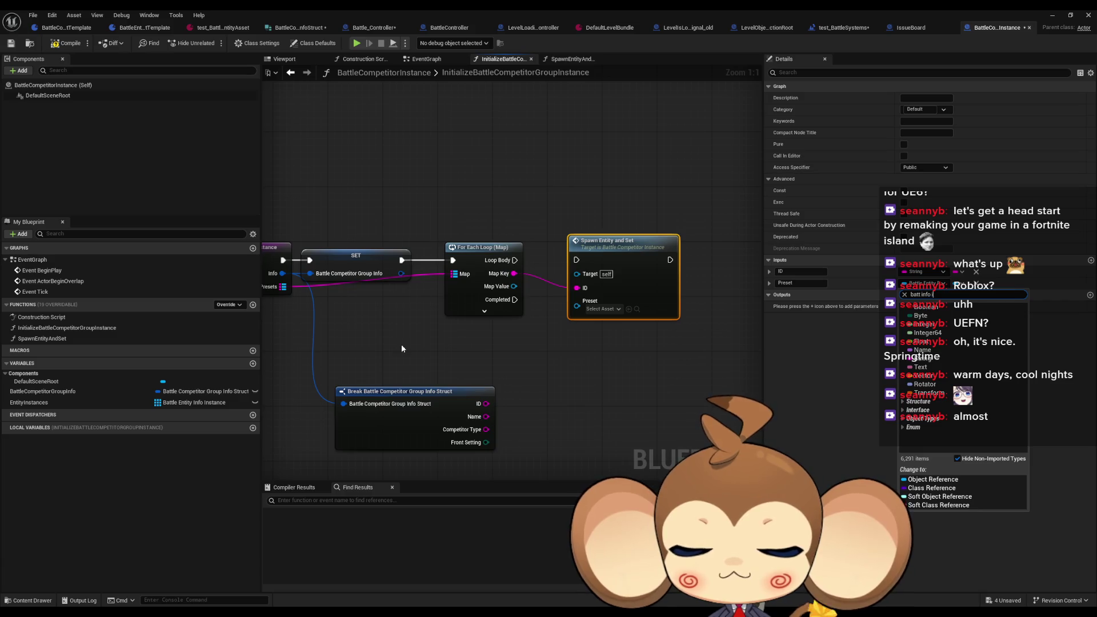
text(ns)
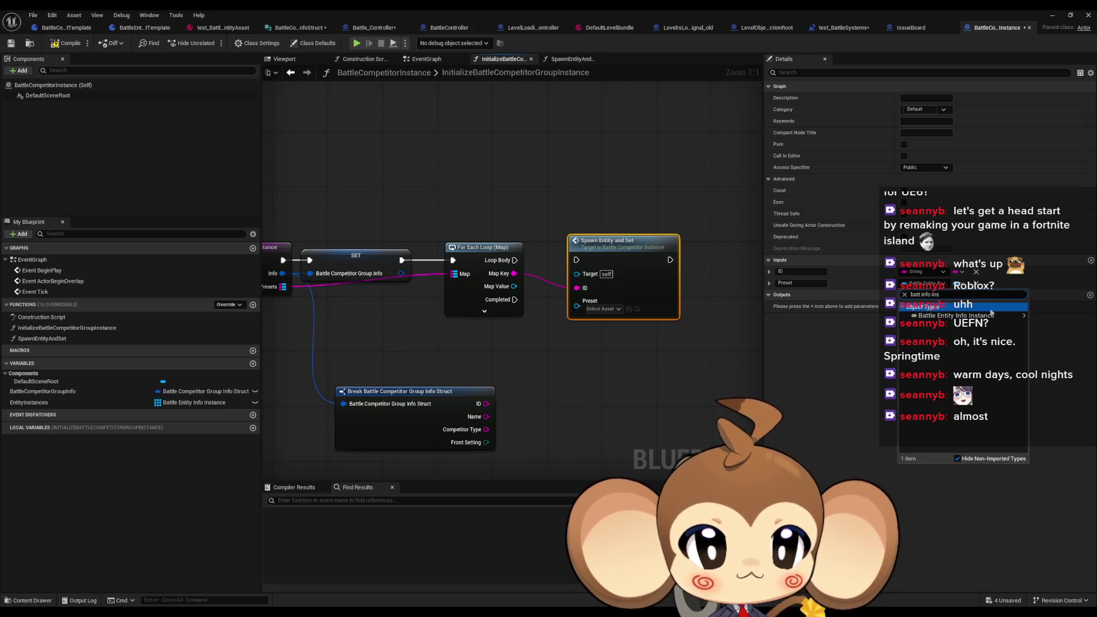
click(956, 315)
text(BattleEntityInfo)
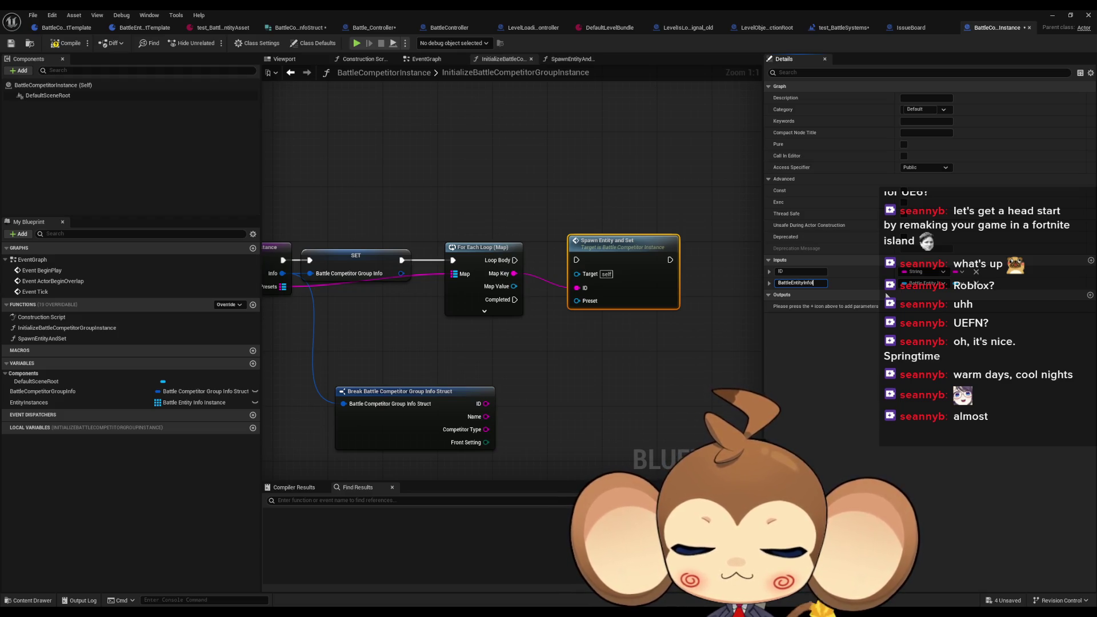
text(nce)
key(Return)
Step: Wire the loop's Map Value and Loop Body into Spawn Entity and Set
drag(515, 286, 577, 301)
mouse_move(577, 260)
mouse_down()
mouse_move(514, 260)
mouse_move(577, 287)
mouse_up()
drag(617, 248, 605, 249)
click(566, 349)
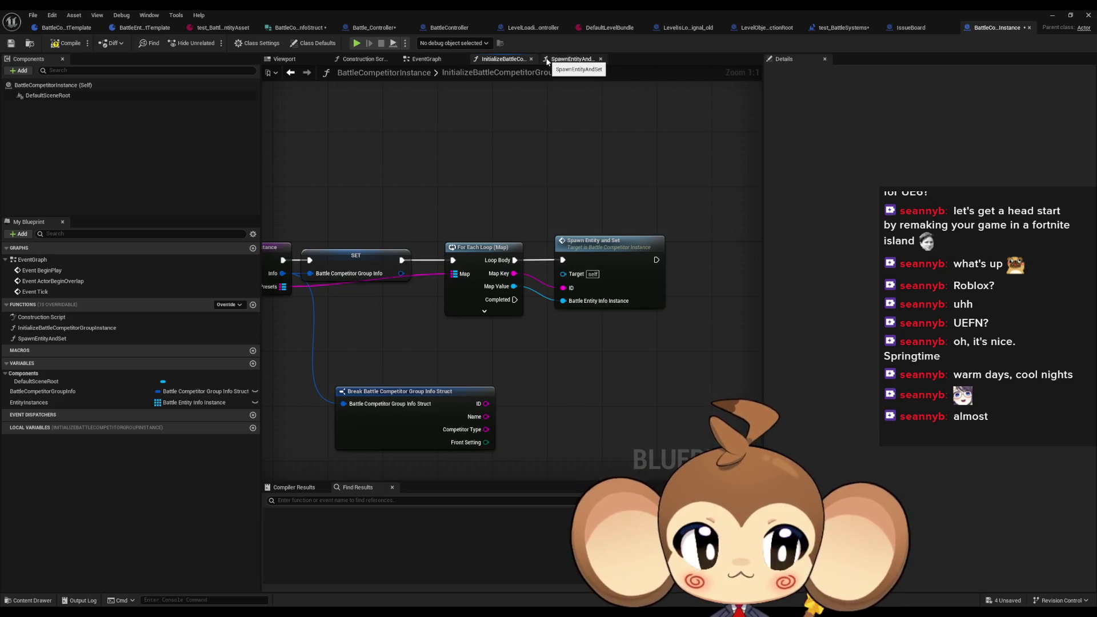
mouse_move(488, 163)
mouse_down()
mouse_move(517, 155)
mouse_move(657, 170)
mouse_up()
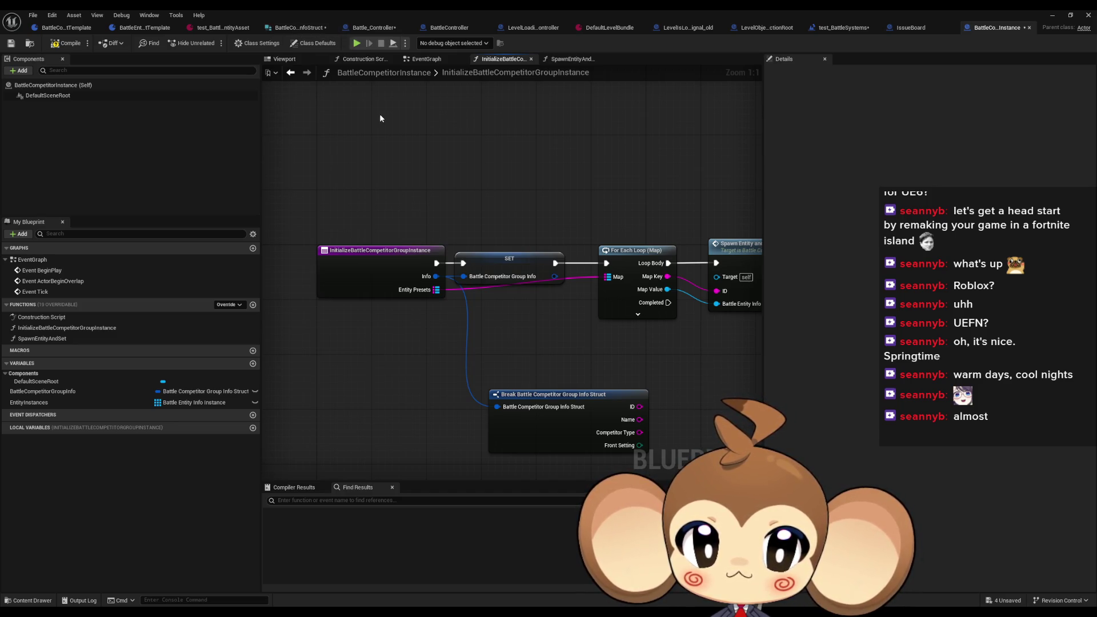
double_click(568, 9)
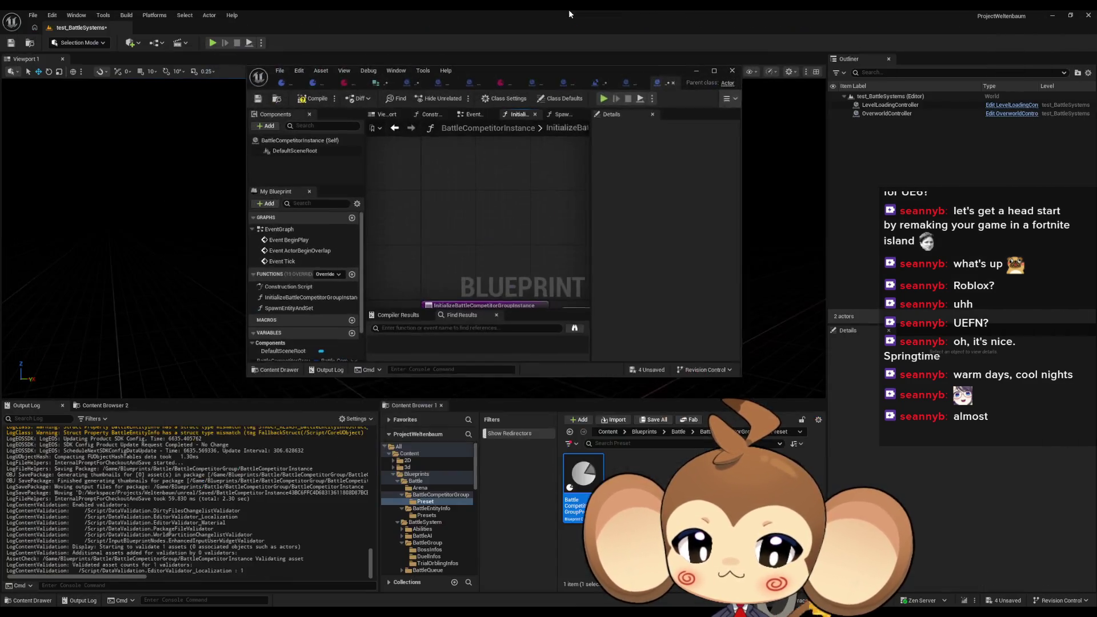
Step: Inspect the BattleEntityInfo struct's defaults under Battle > BattleEntityInfo, then return to Battle_Controller
click(679, 432)
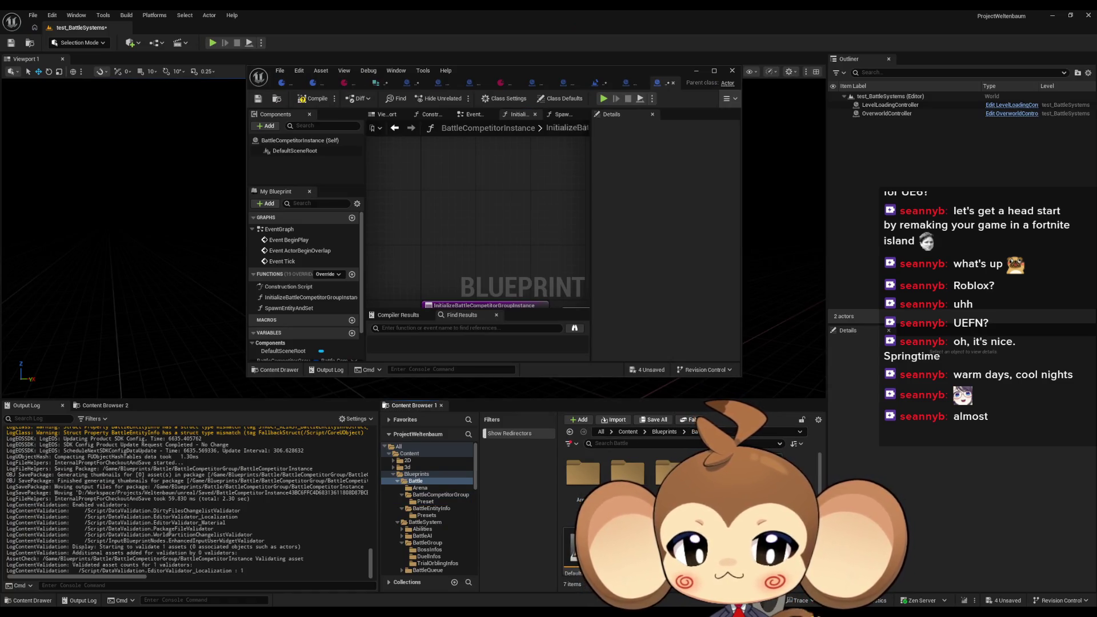
double_click(672, 471)
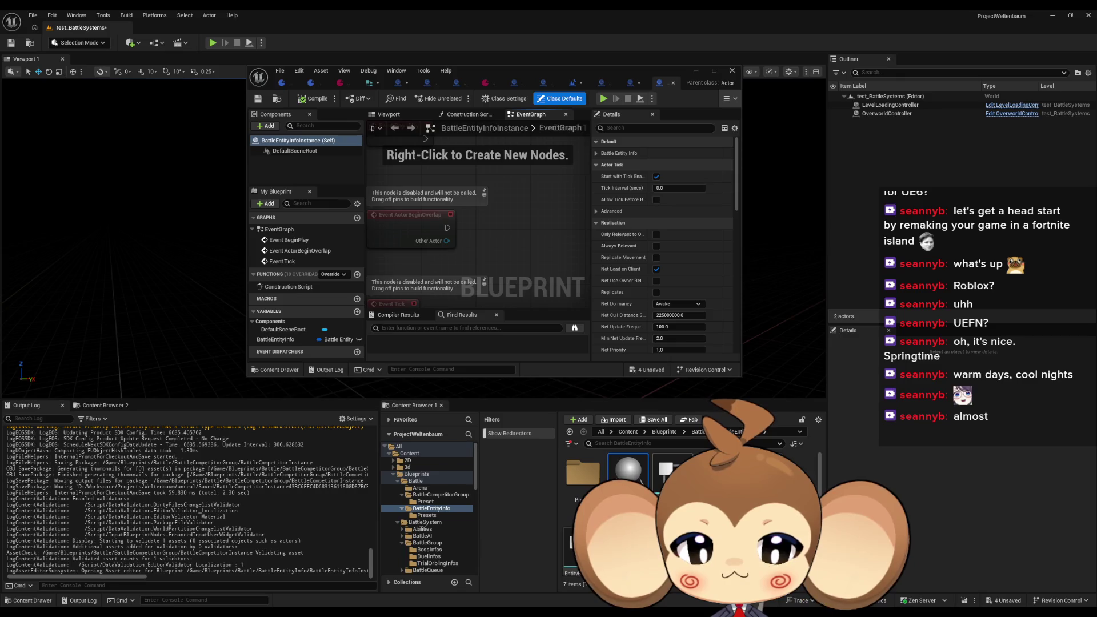
double_click(443, 71)
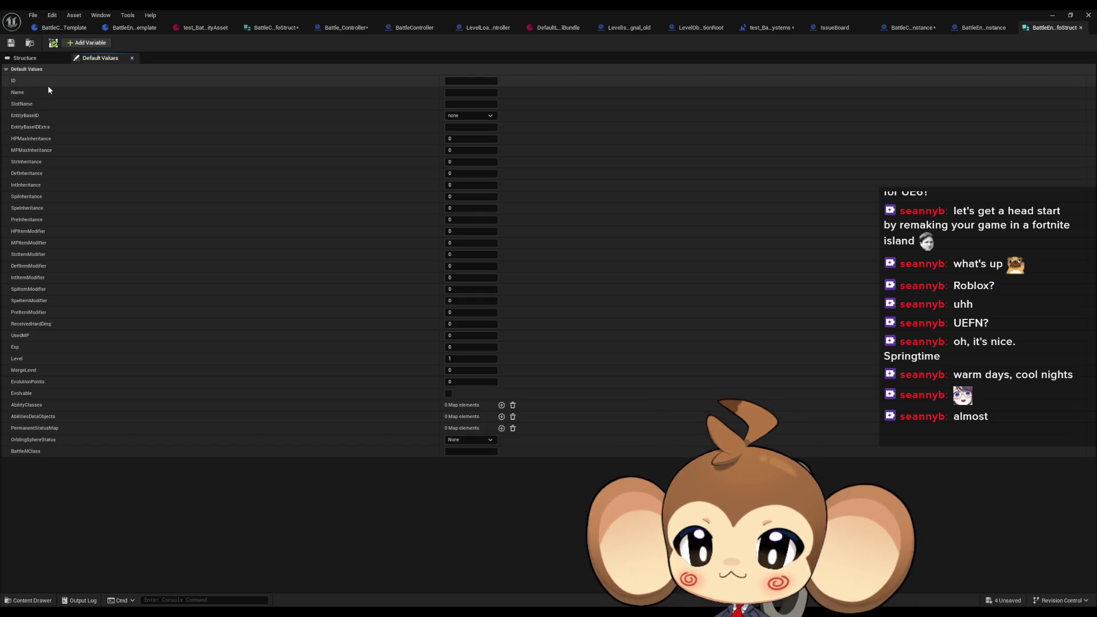
click(335, 28)
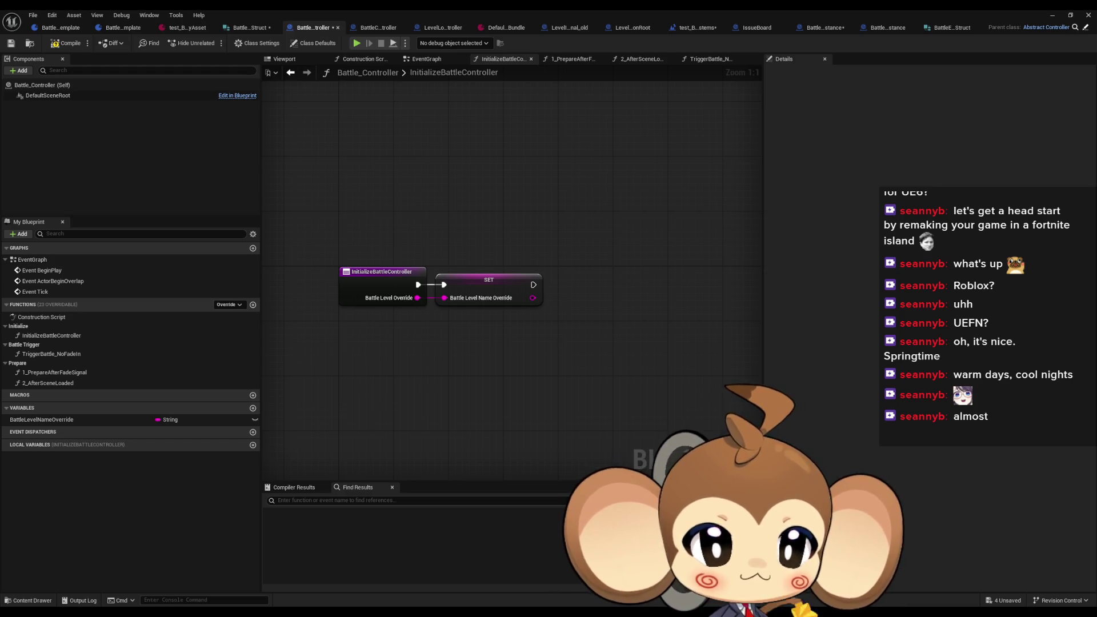
Step: Compile Battle_Controller and BattleCompetitorInstance, then bring up the SpawnEntityAndSet graph
click(66, 42)
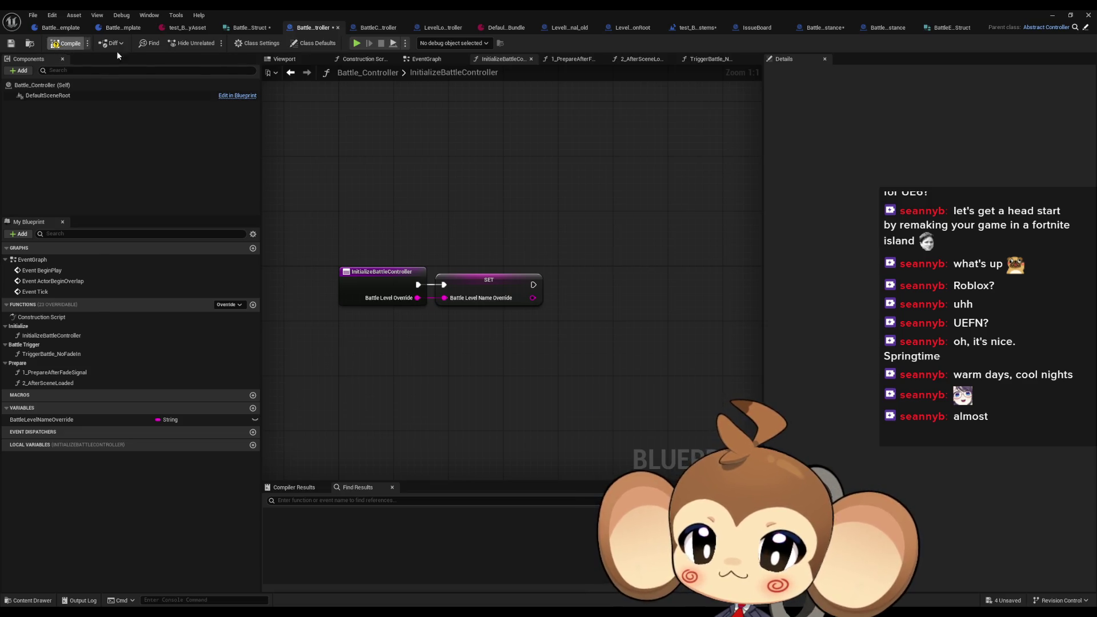
click(817, 29)
click(57, 48)
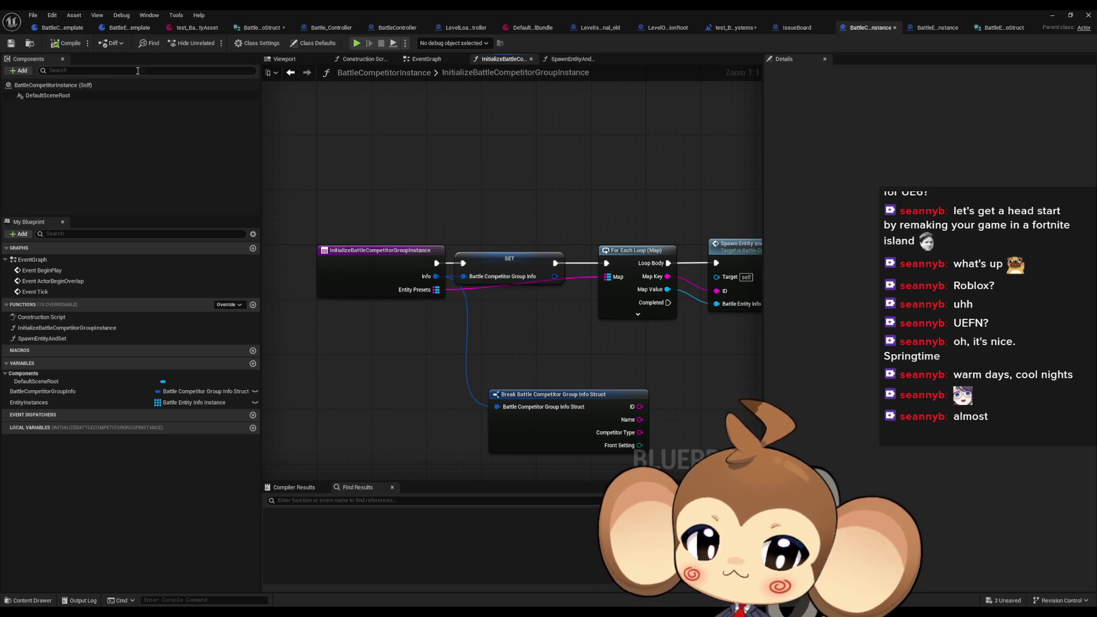
drag(593, 196, 384, 180)
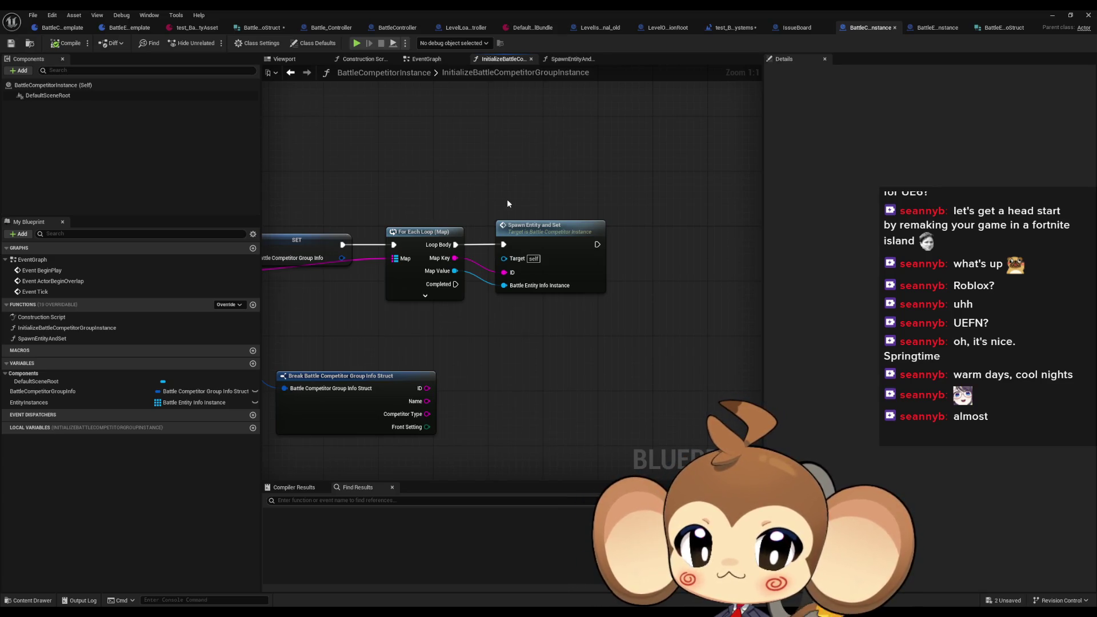
mouse_move(487, 199)
mouse_down()
mouse_move(605, 205)
mouse_move(489, 229)
mouse_move(500, 200)
mouse_move(519, 189)
mouse_move(557, 189)
mouse_up()
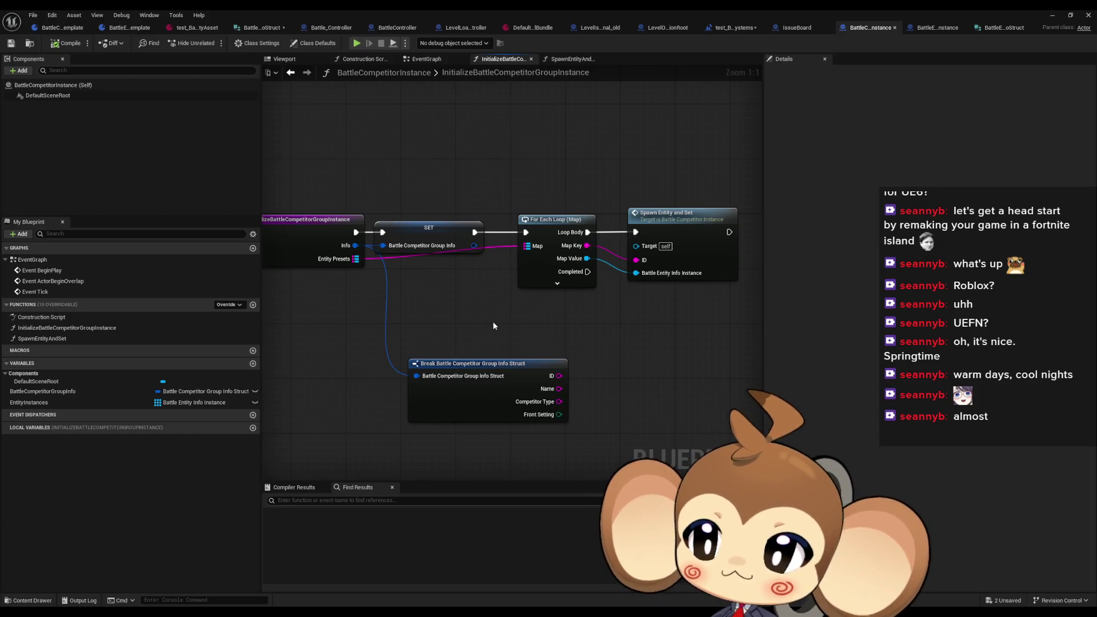
drag(494, 326, 399, 336)
double_click(567, 231)
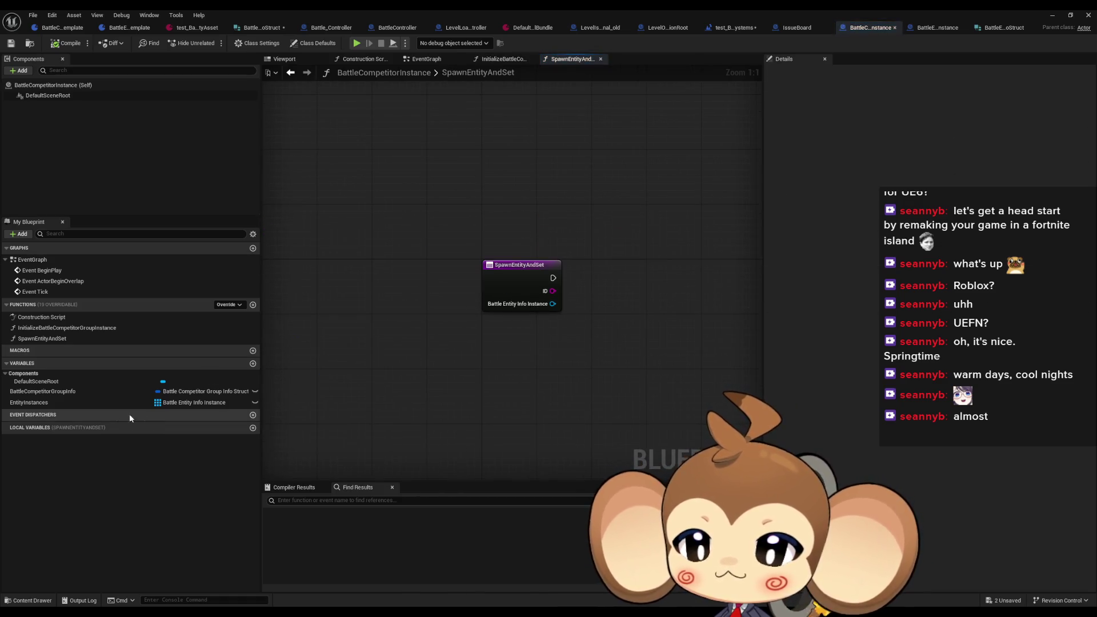
Step: Append the Battle Entity Info Instance input to EntityInstances with an Array Add node after the entry
mouse_move(44, 400)
mouse_down()
mouse_move(638, 333)
mouse_move(648, 284)
mouse_move(673, 269)
mouse_move(521, 361)
mouse_move(659, 318)
mouse_up()
click(547, 377)
text(add)
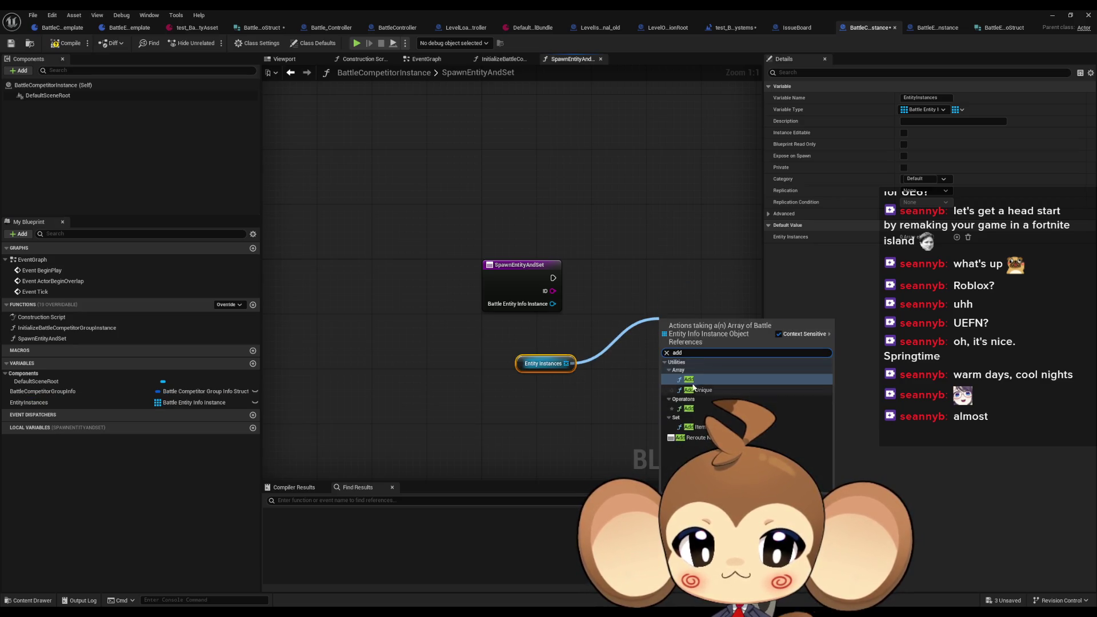
click(691, 381)
mouse_move(553, 304)
mouse_down()
mouse_move(660, 328)
mouse_move(554, 278)
mouse_up()
drag(681, 334, 605, 286)
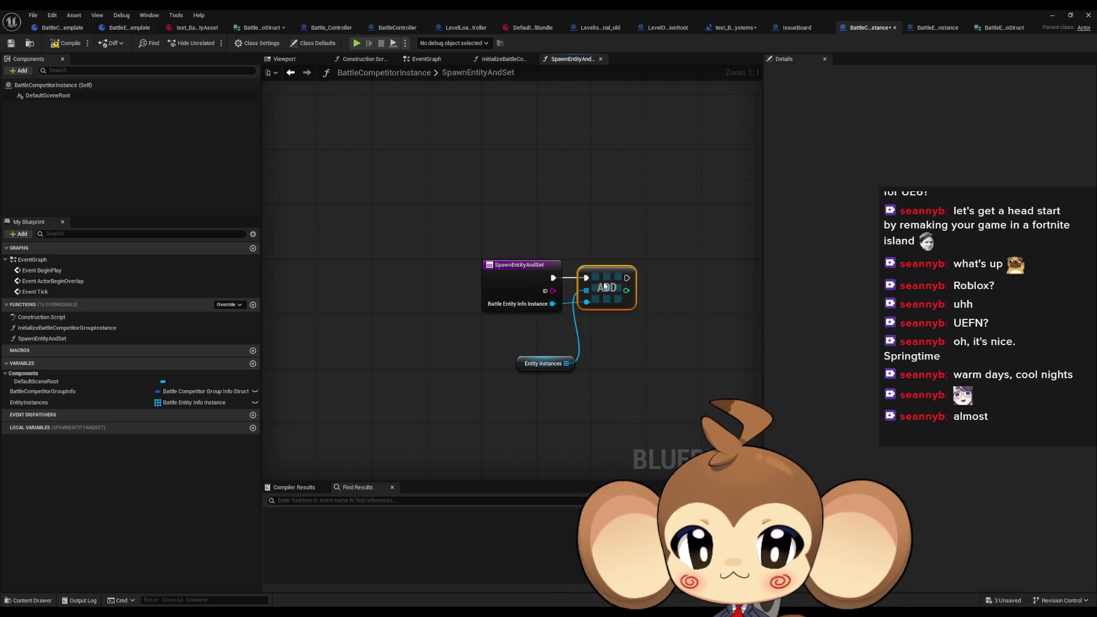
drag(543, 364, 529, 330)
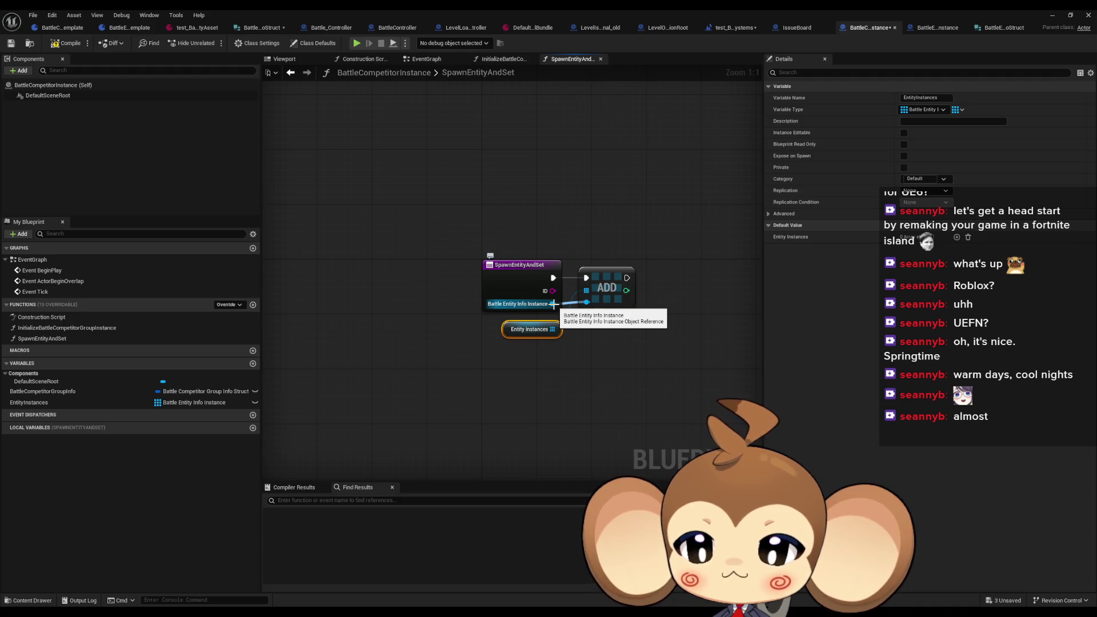
click(457, 334)
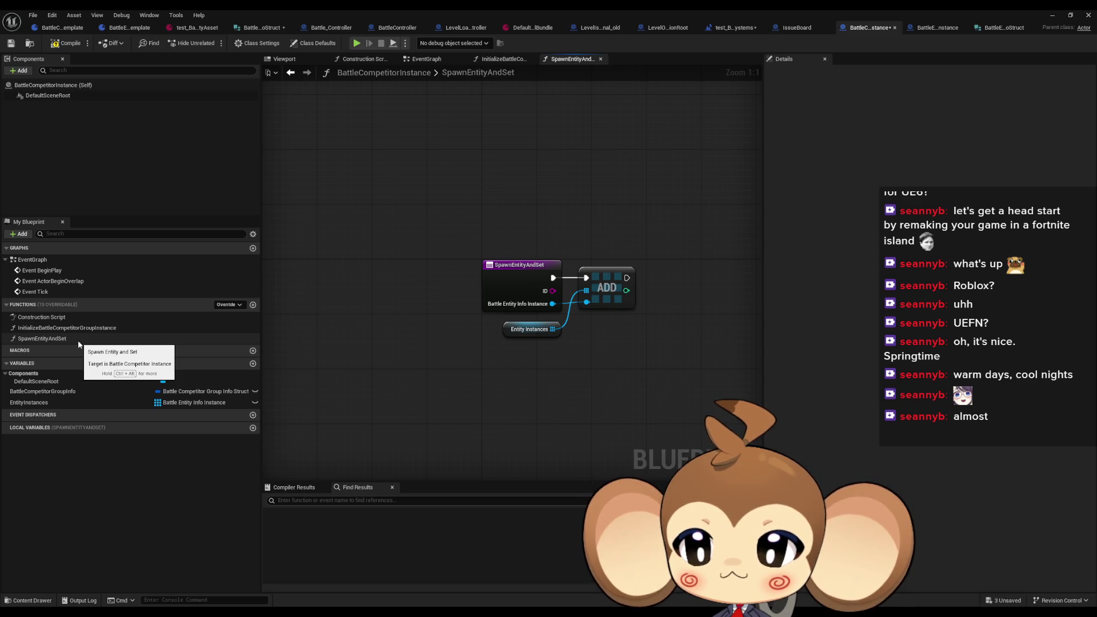
double_click(57, 328)
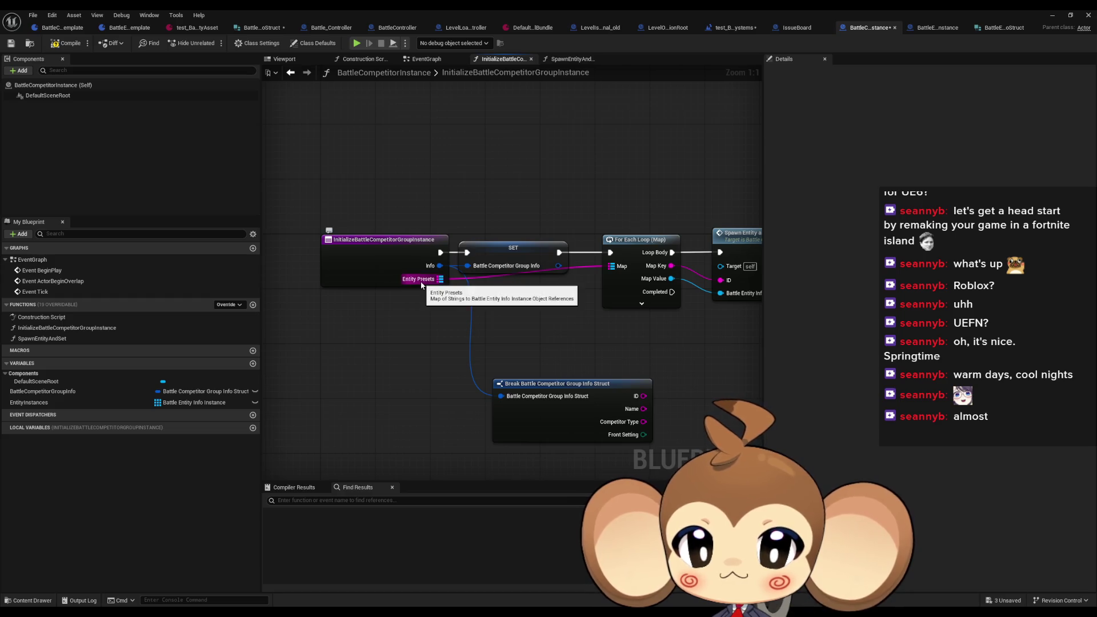
Step: Rename the EntityPresets input to EntityInstances, then revert it to EntityPresets
click(417, 278)
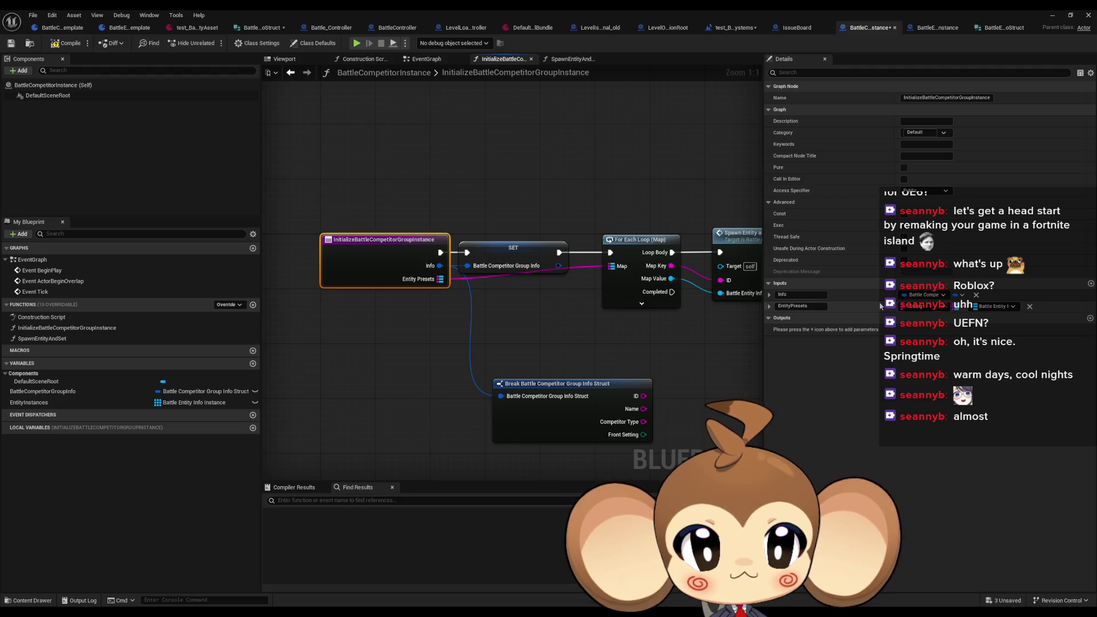
drag(792, 306, 808, 306)
text(Instanc)
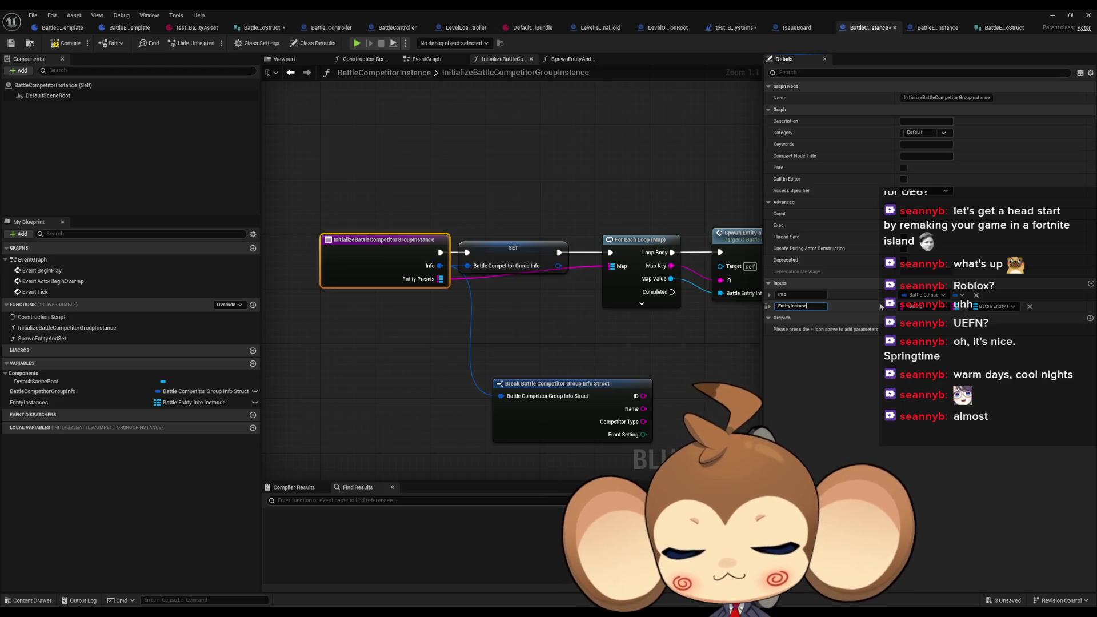
text(es)
key(Return)
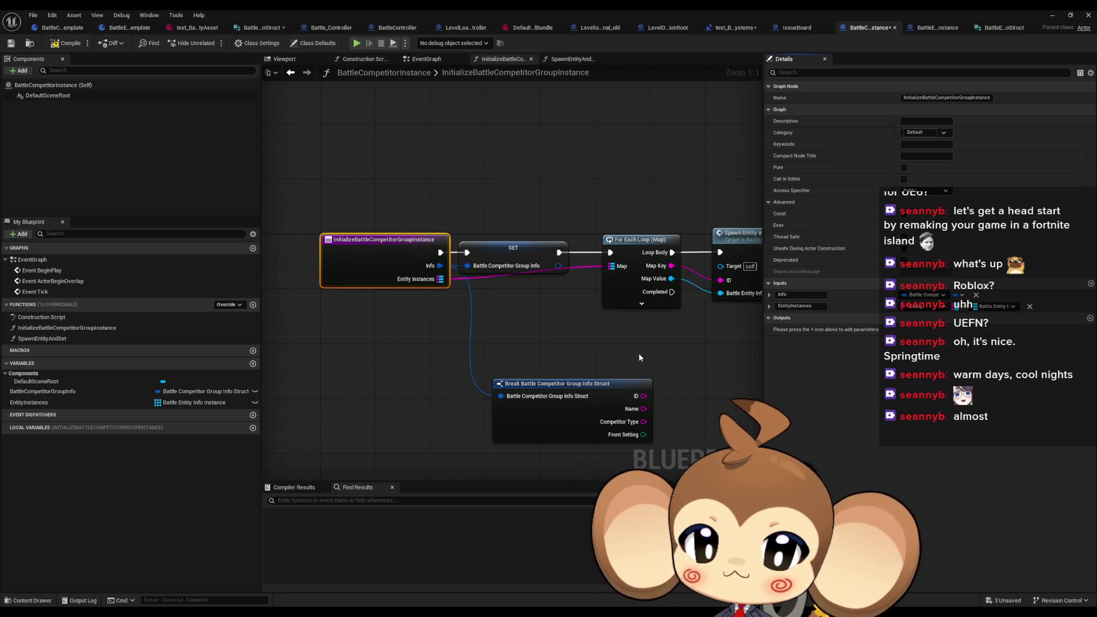
click(582, 360)
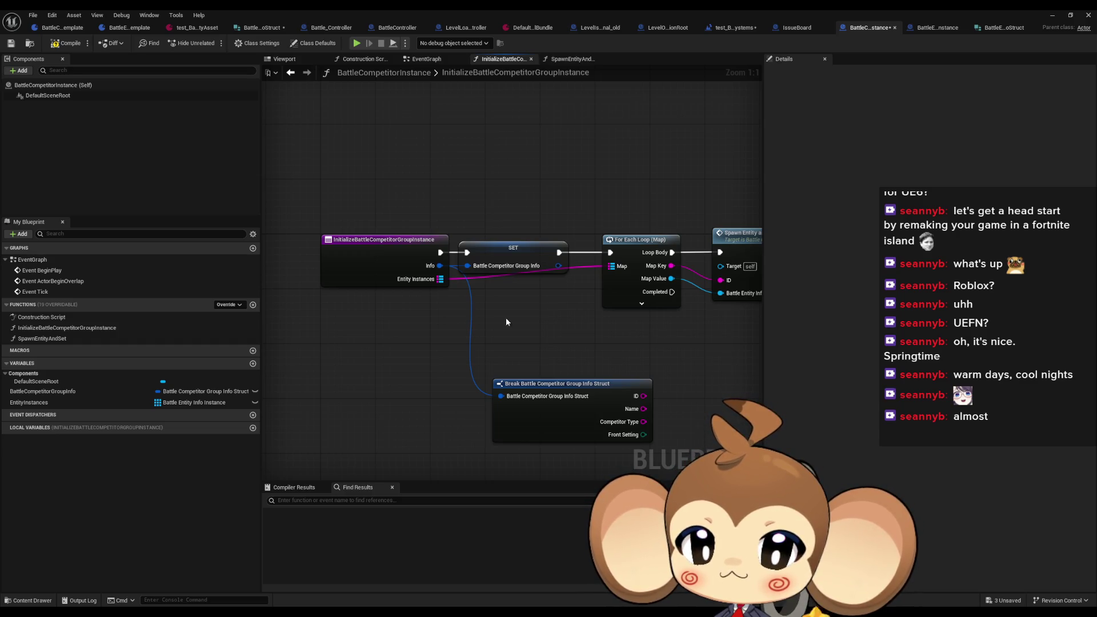
click(412, 261)
click(823, 306)
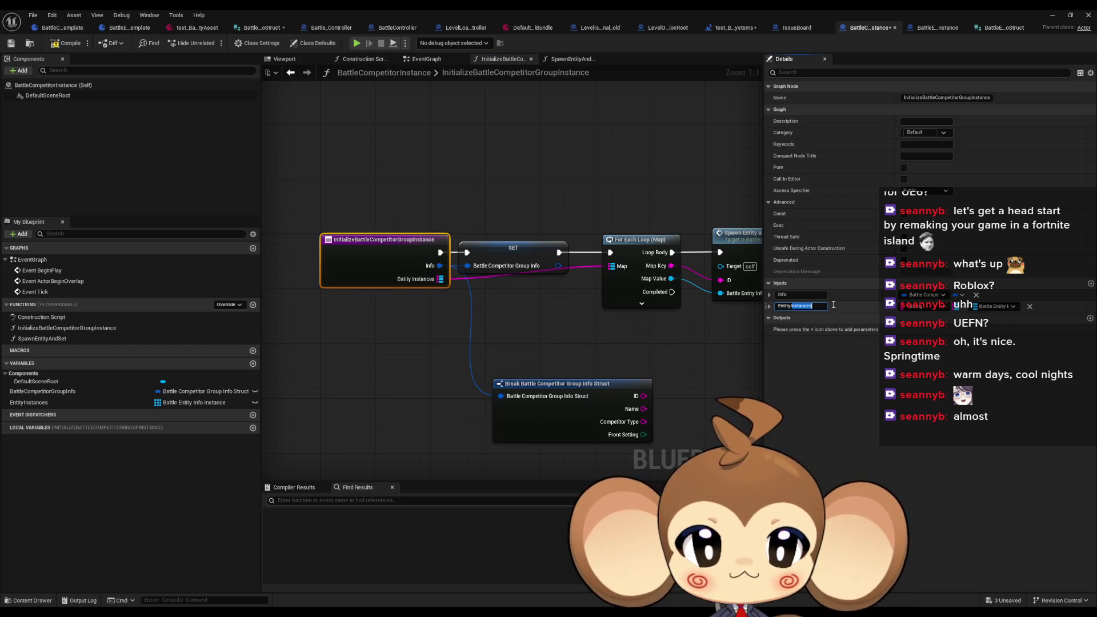
text(EntityPresets)
key(Return)
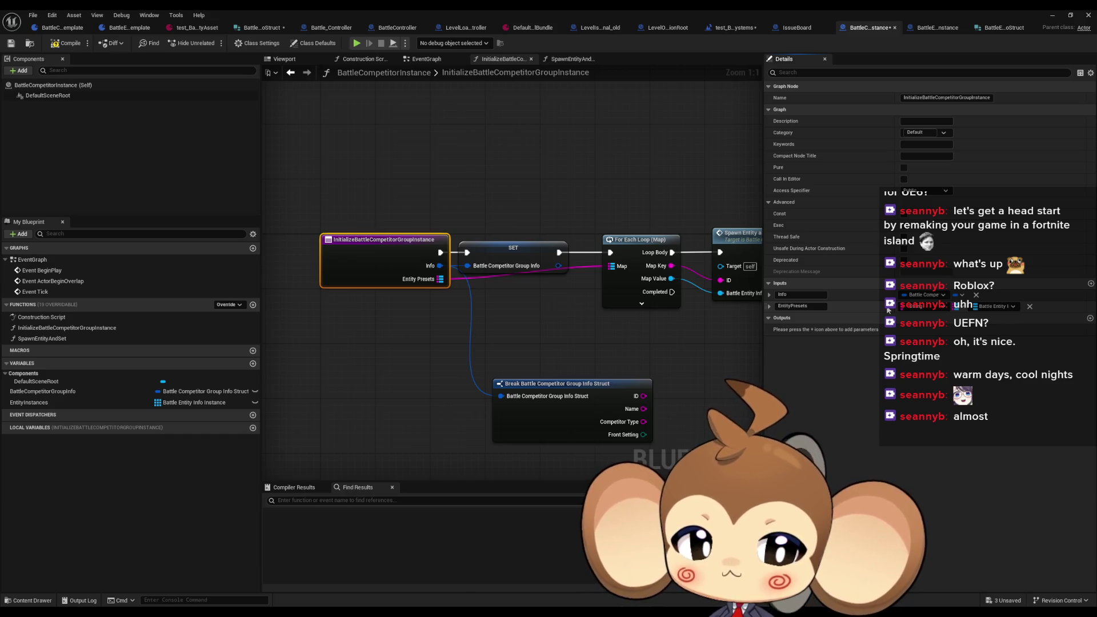
click(995, 309)
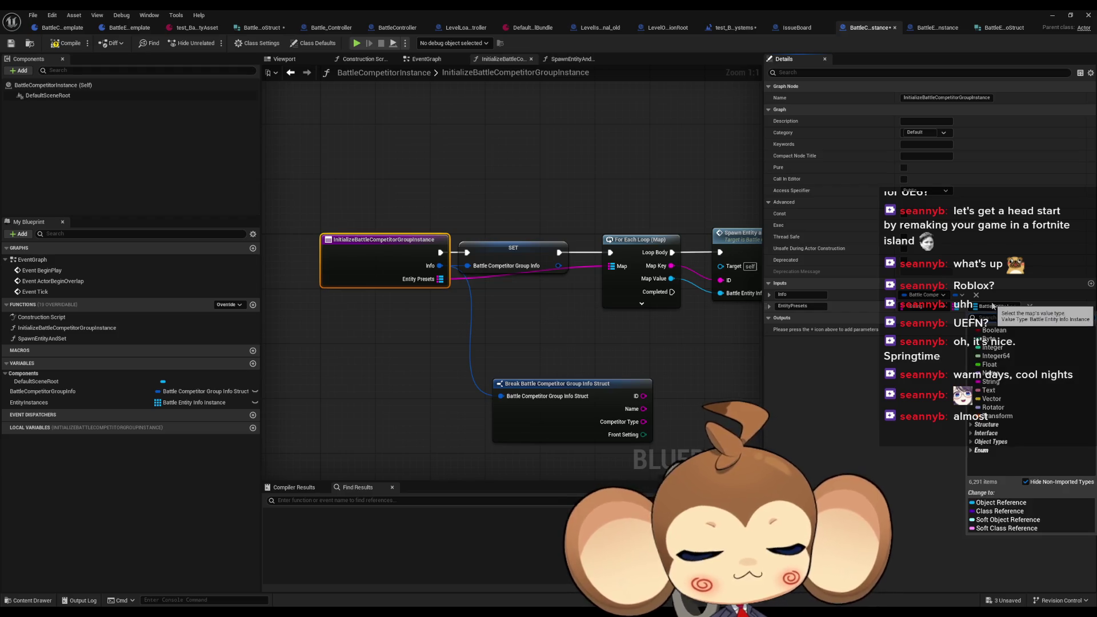
text(batt preset)
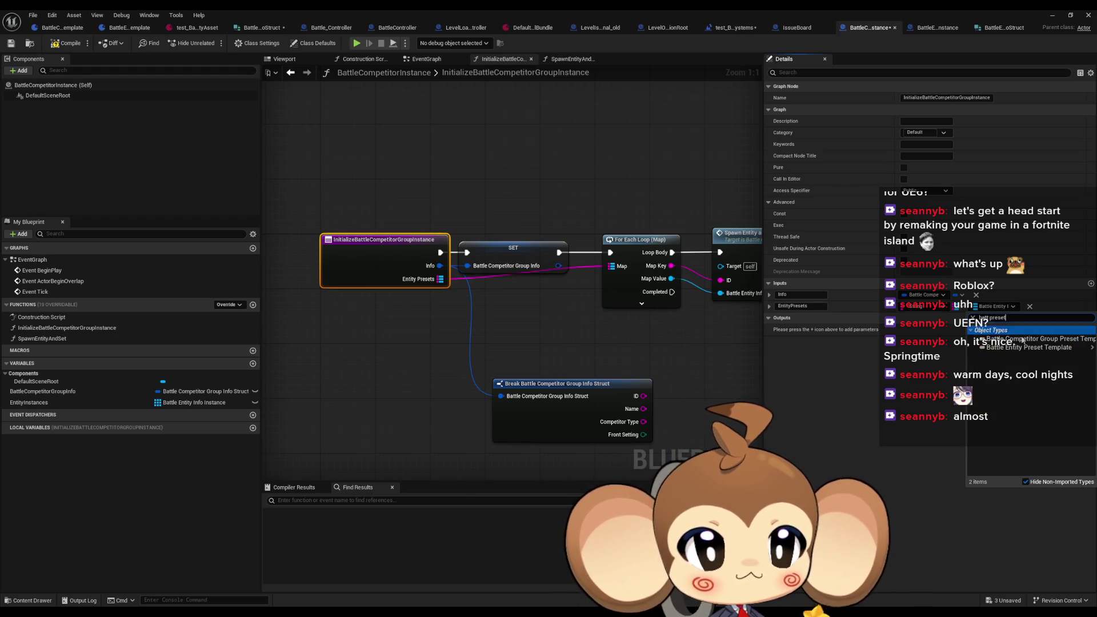
mouse_move(1027, 353)
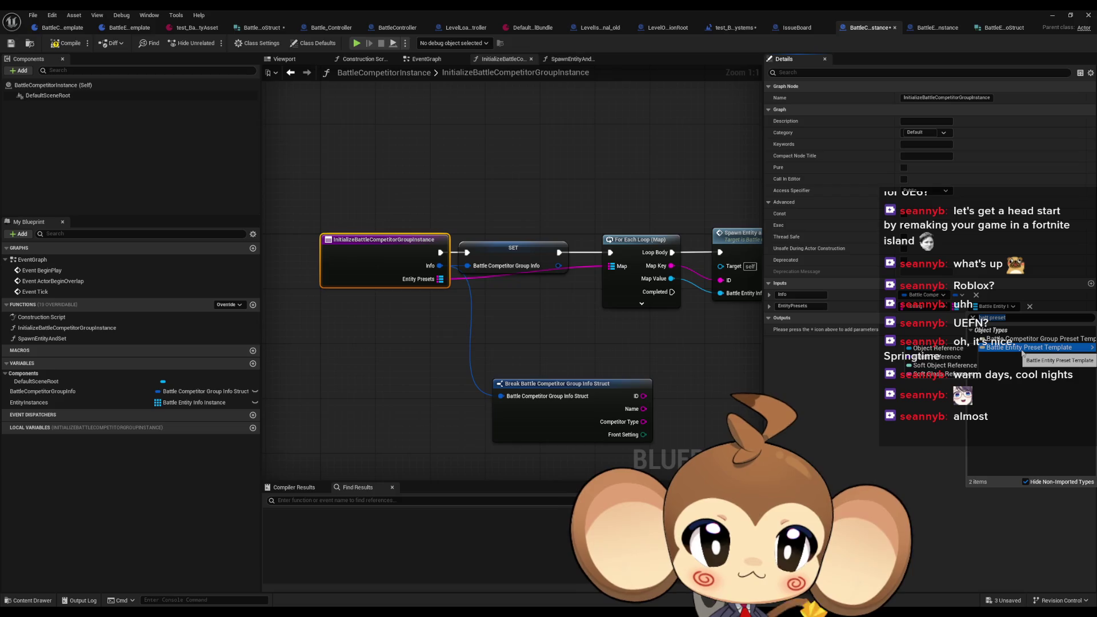
click(866, 306)
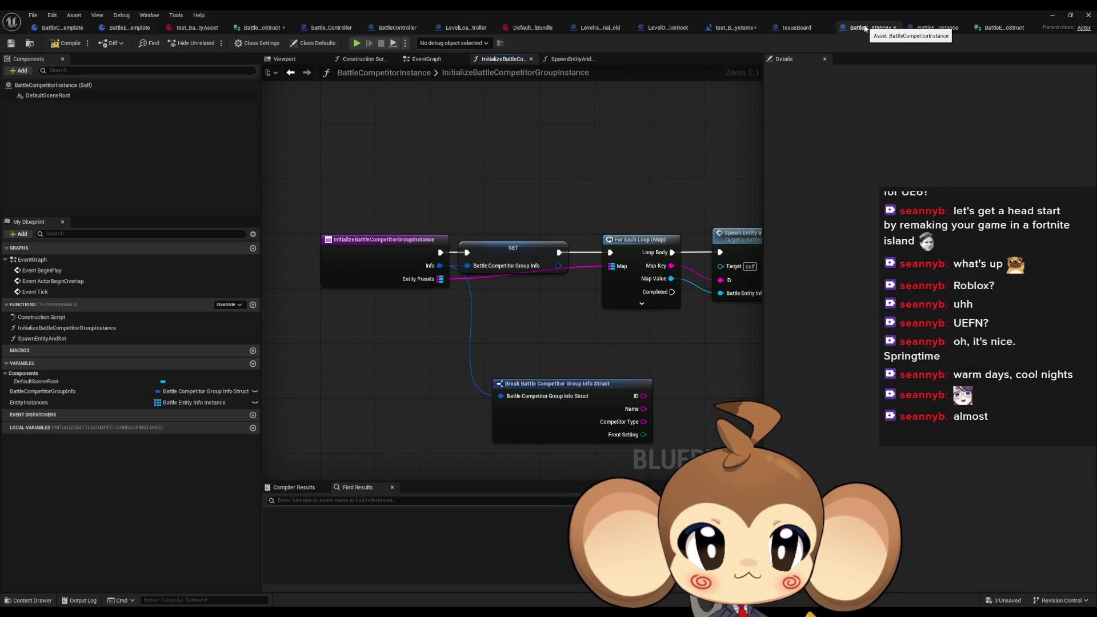
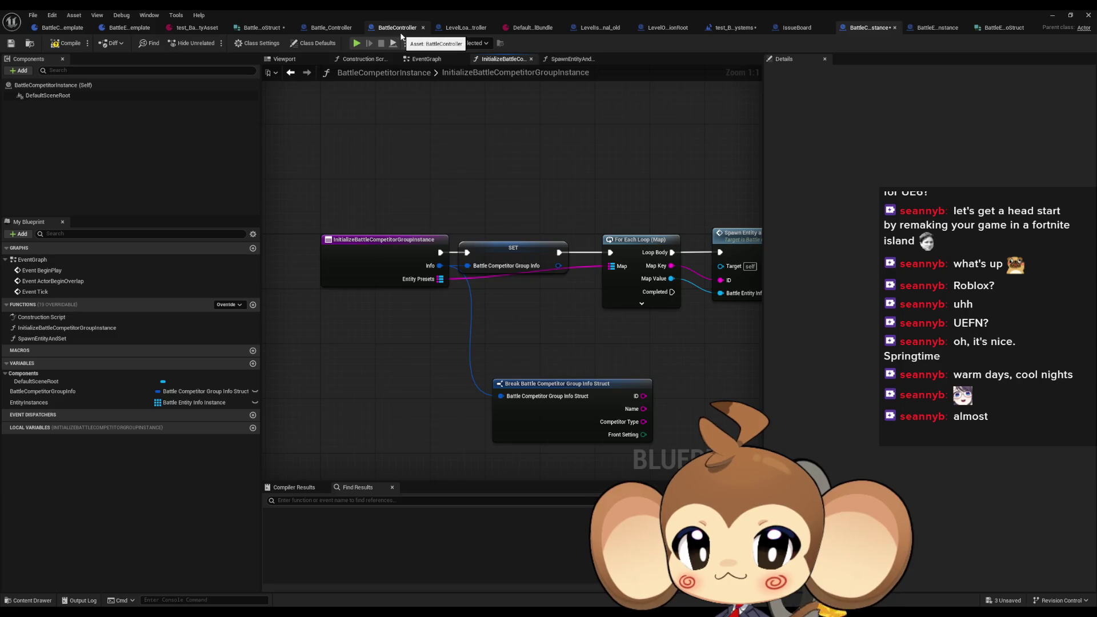
Step: Add the IssueBoard note 'create function to spawn battle entity instances from preset and gather as map?' under 'add fade trigger'
click(796, 28)
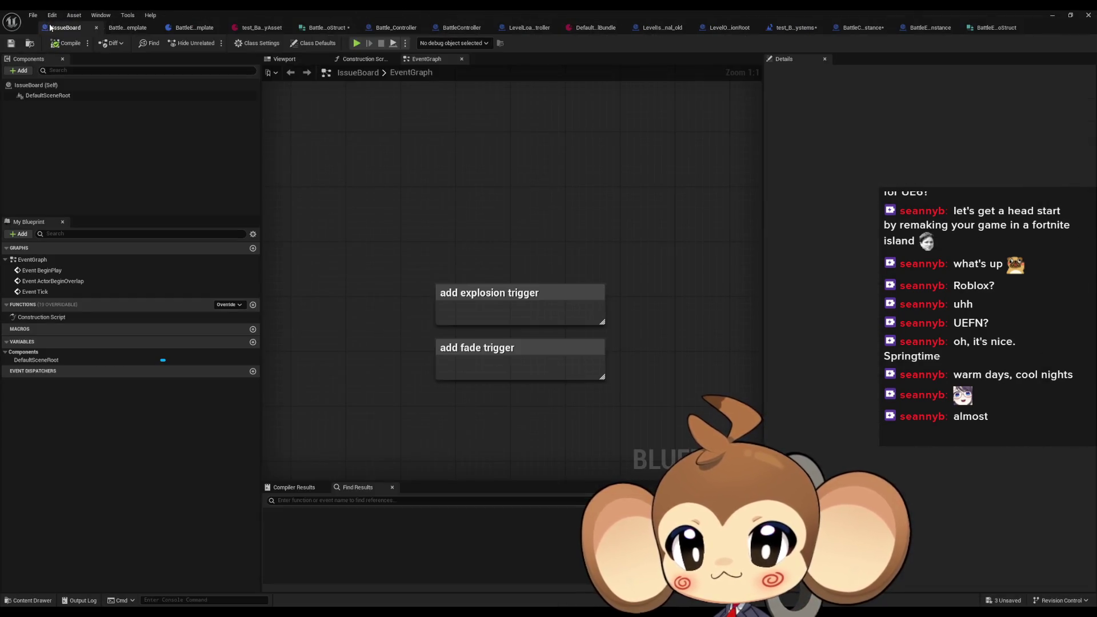
text(c)
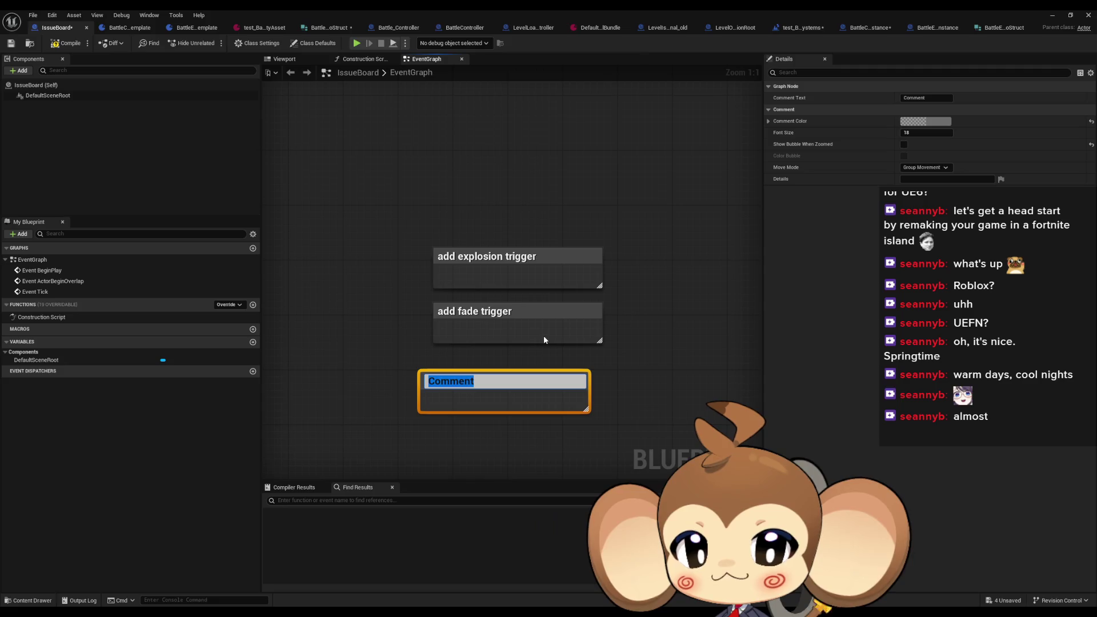
text(create fun)
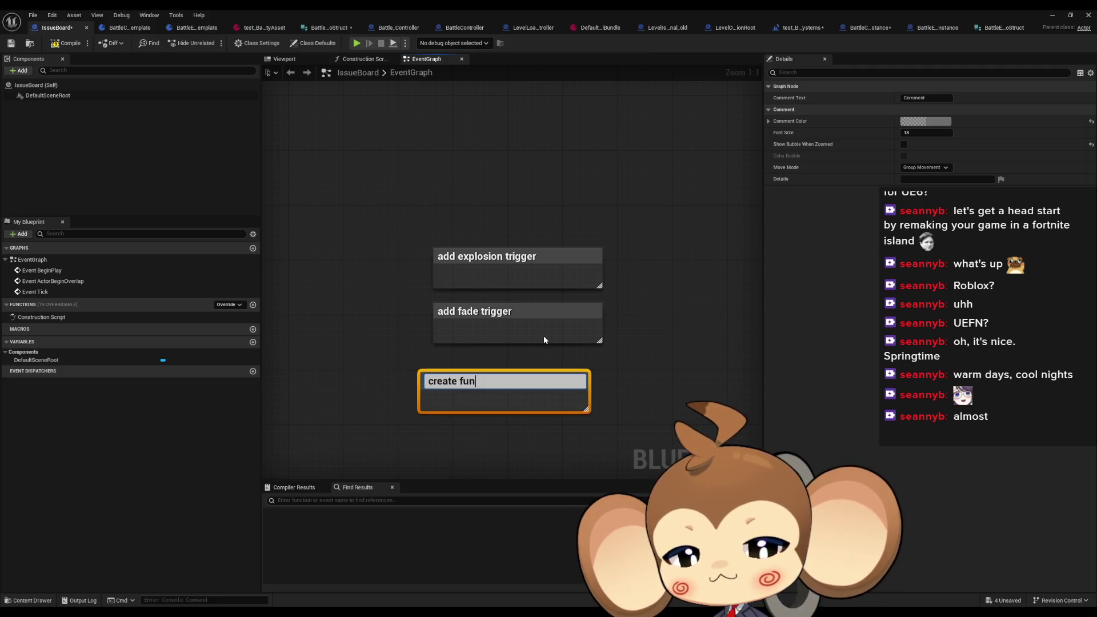
text(ction to fab)
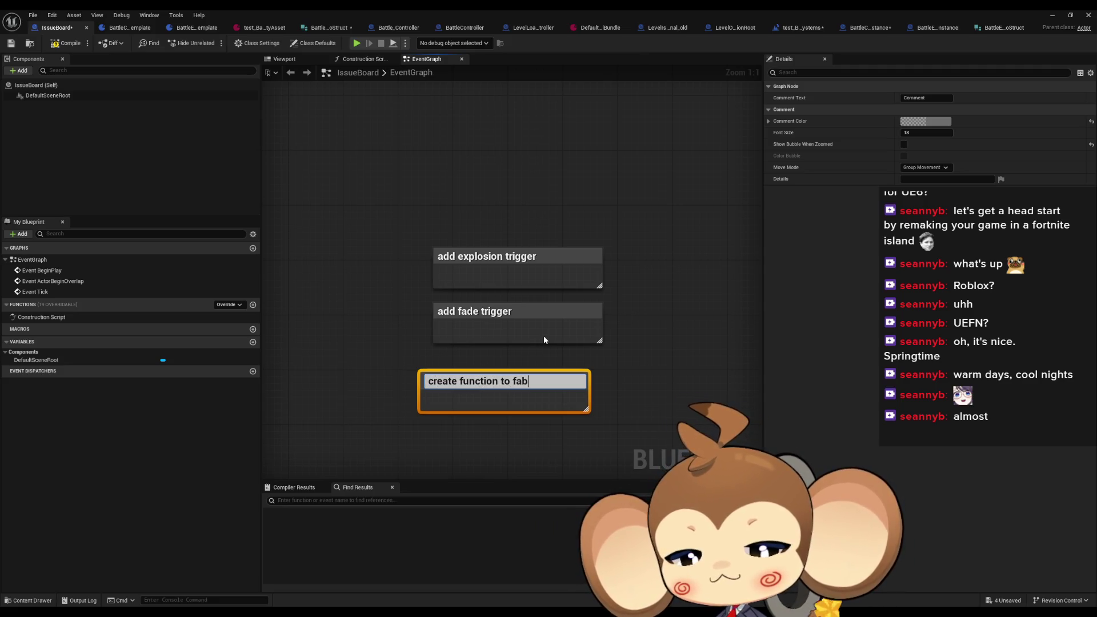
text(ricate)
key(BackSpace)
key(BackSpace)
key(BackSpace)
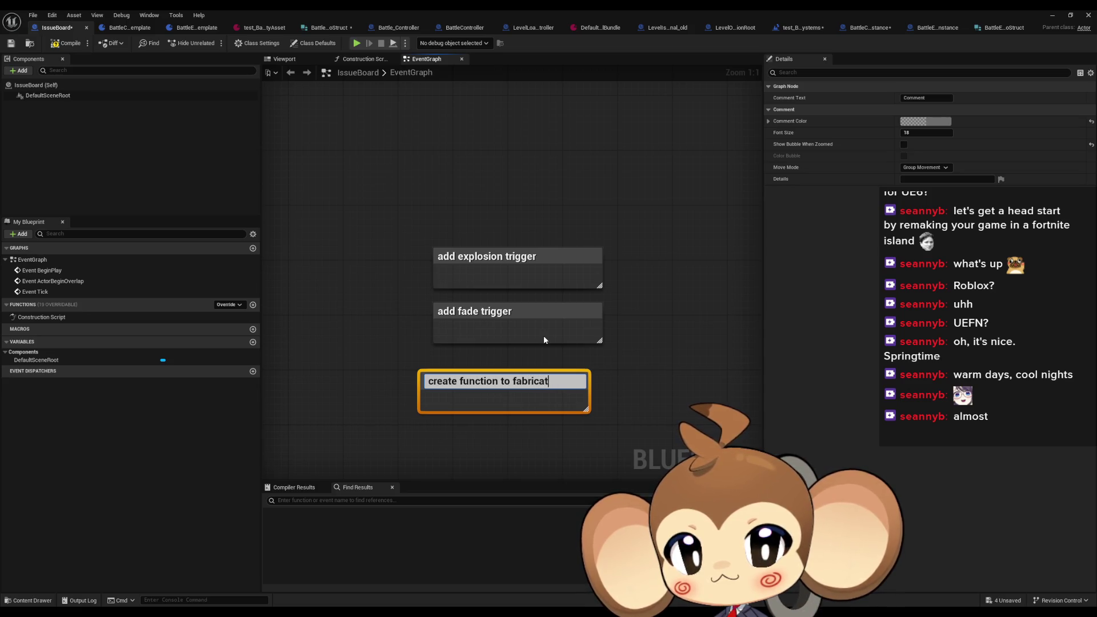
text(spawn )
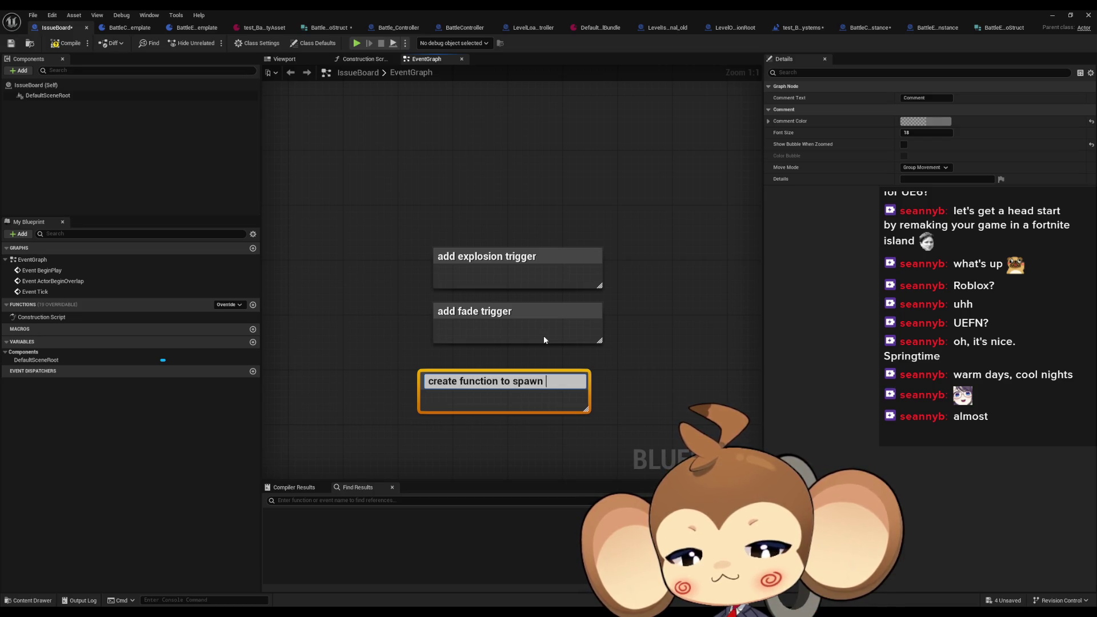
text(battle entity instances f)
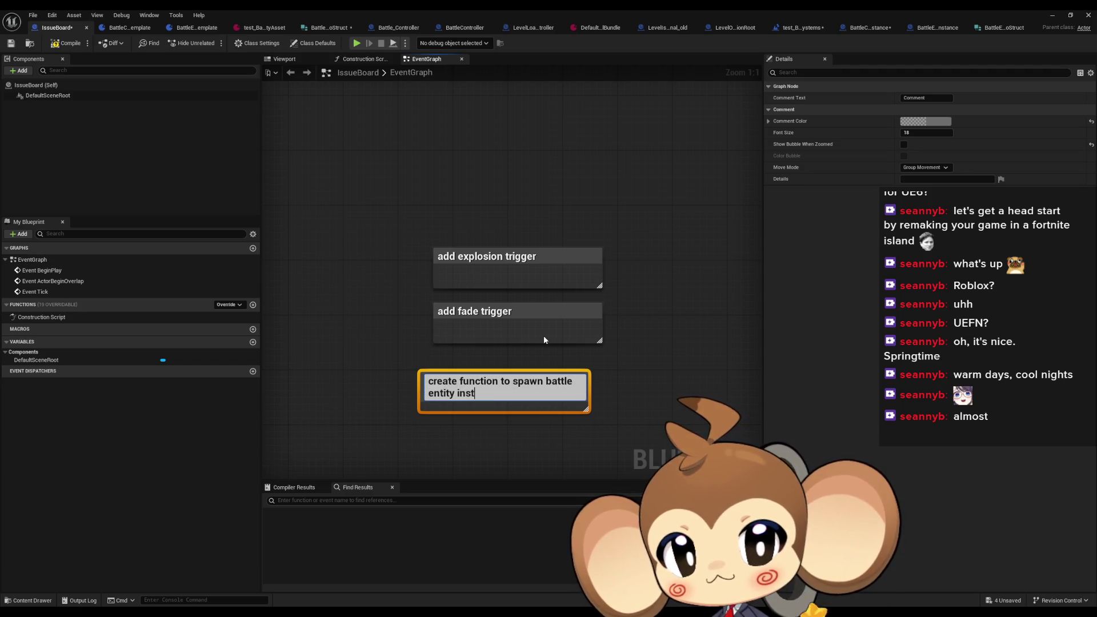
text(rom preset)
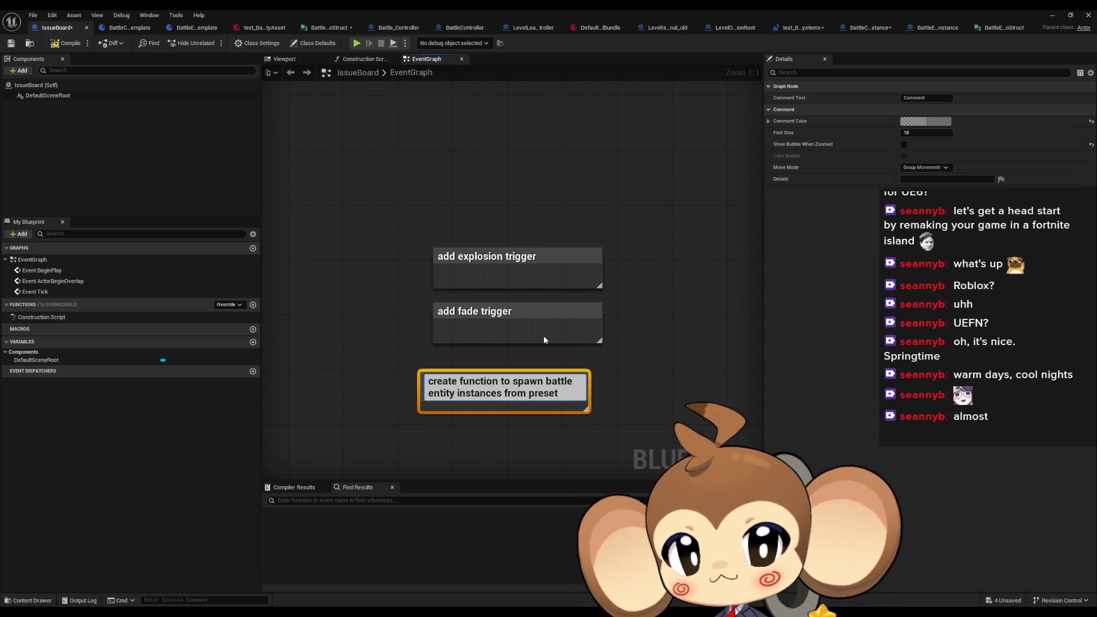
text( and)
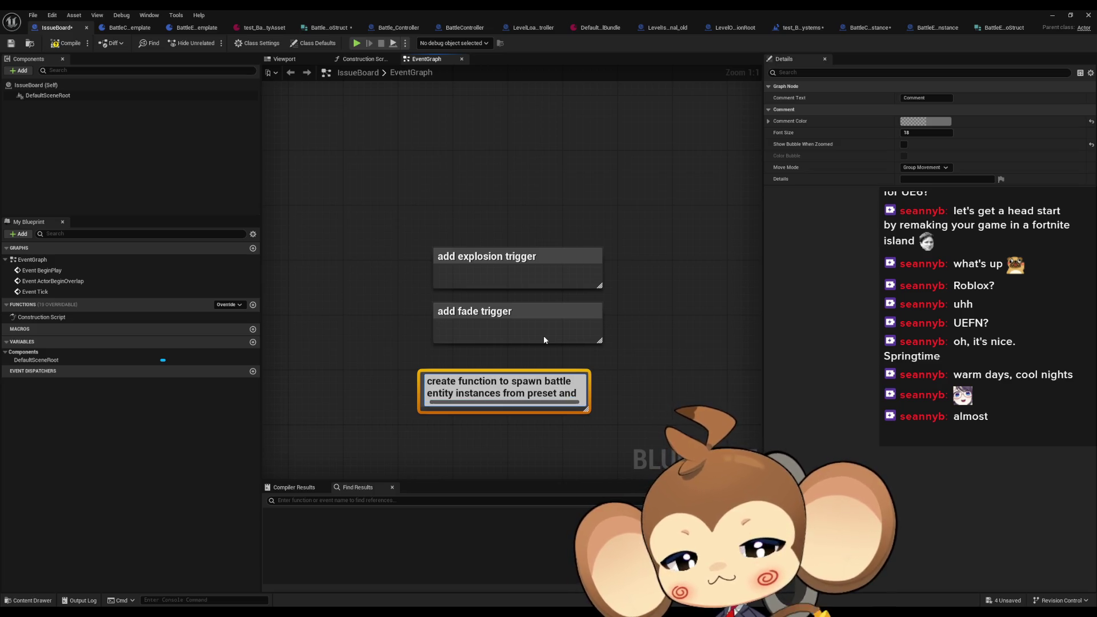
text( gather as map?)
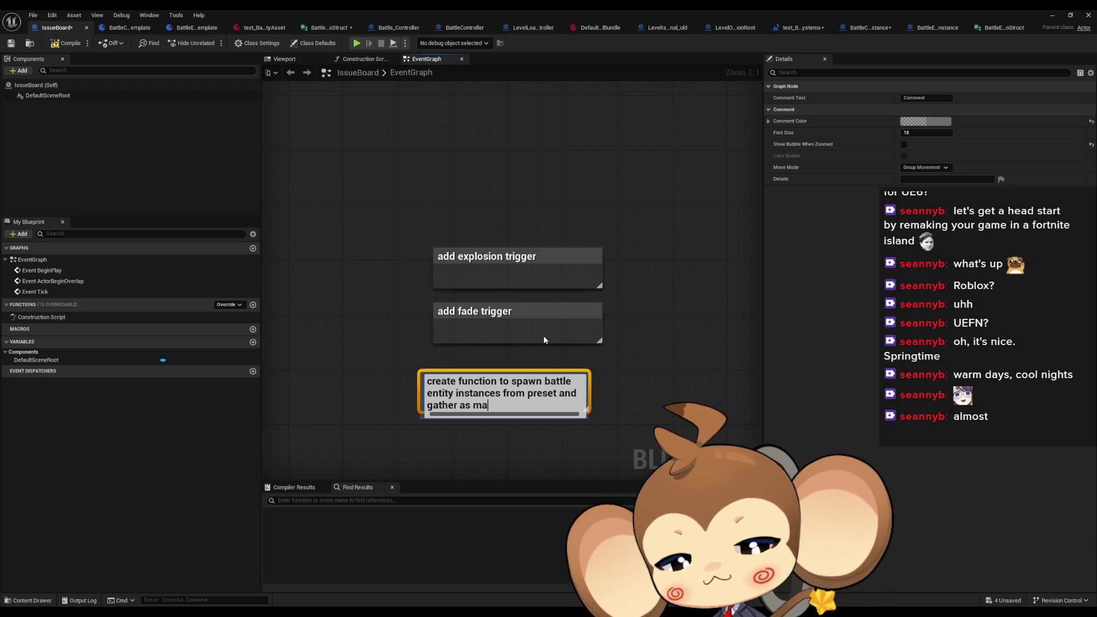
key(Return)
drag(502, 390, 517, 371)
click(675, 296)
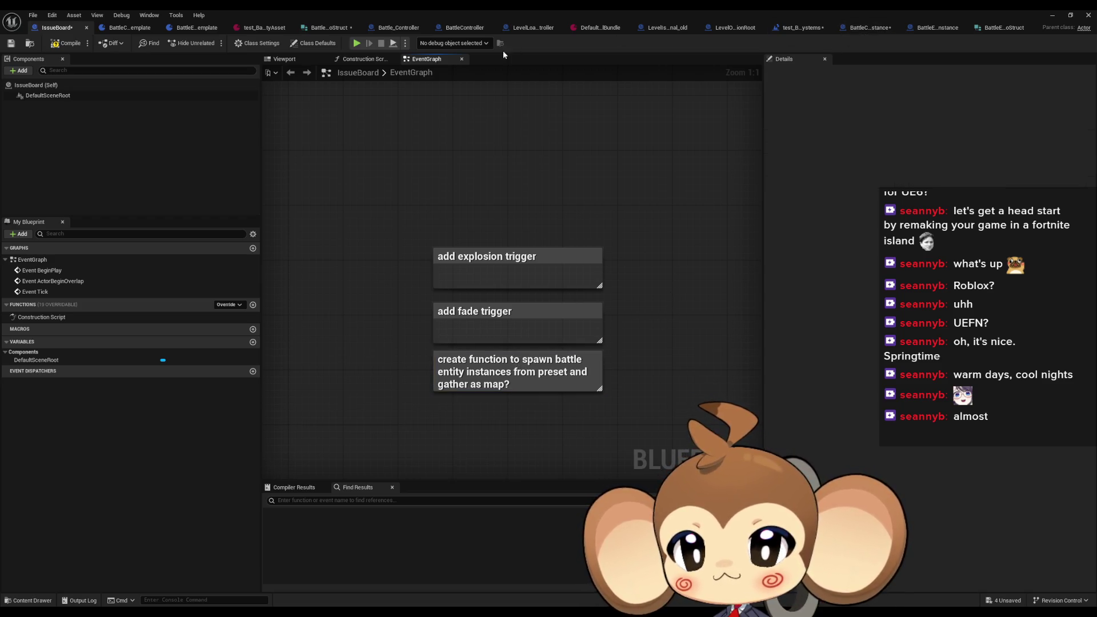
click(846, 26)
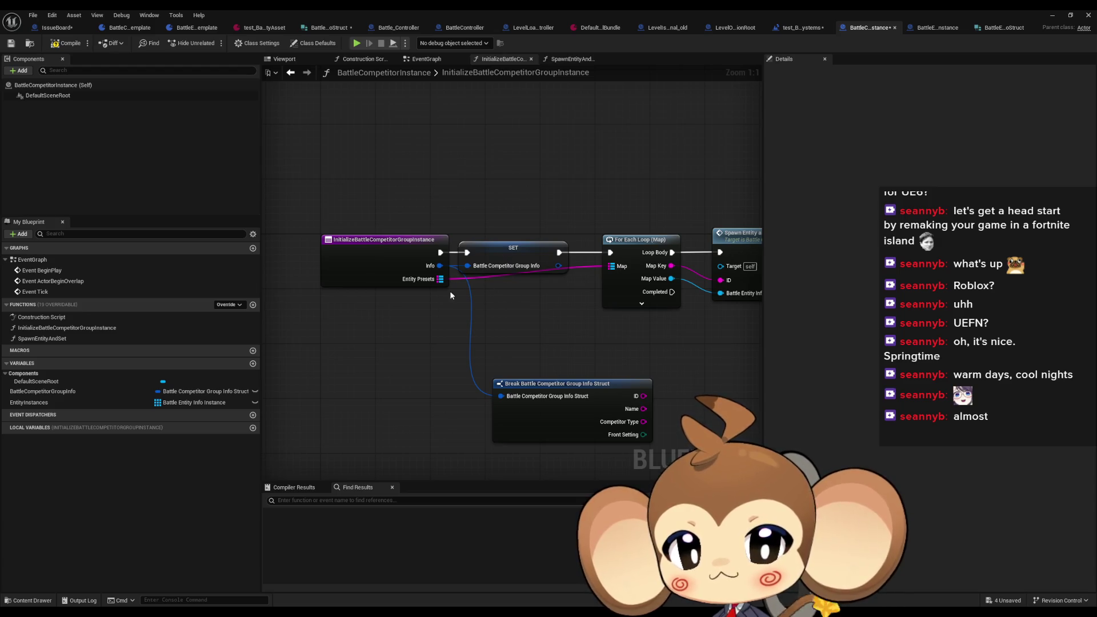
Step: In the function entry's Details, rename the EntityPresets input to EntityInfoInstances
click(379, 269)
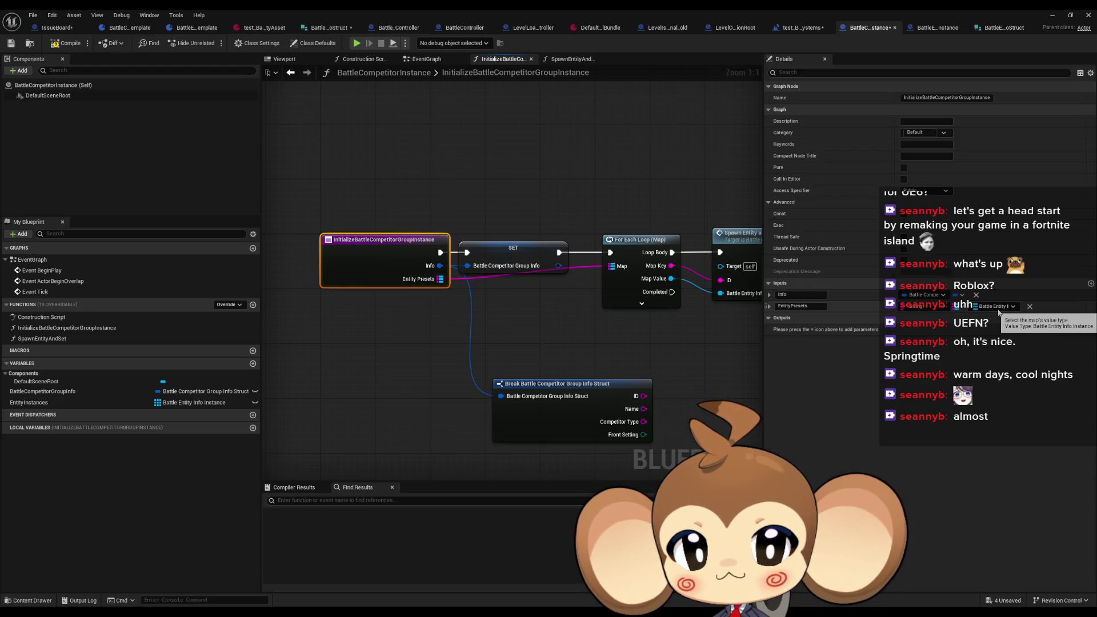
double_click(799, 306)
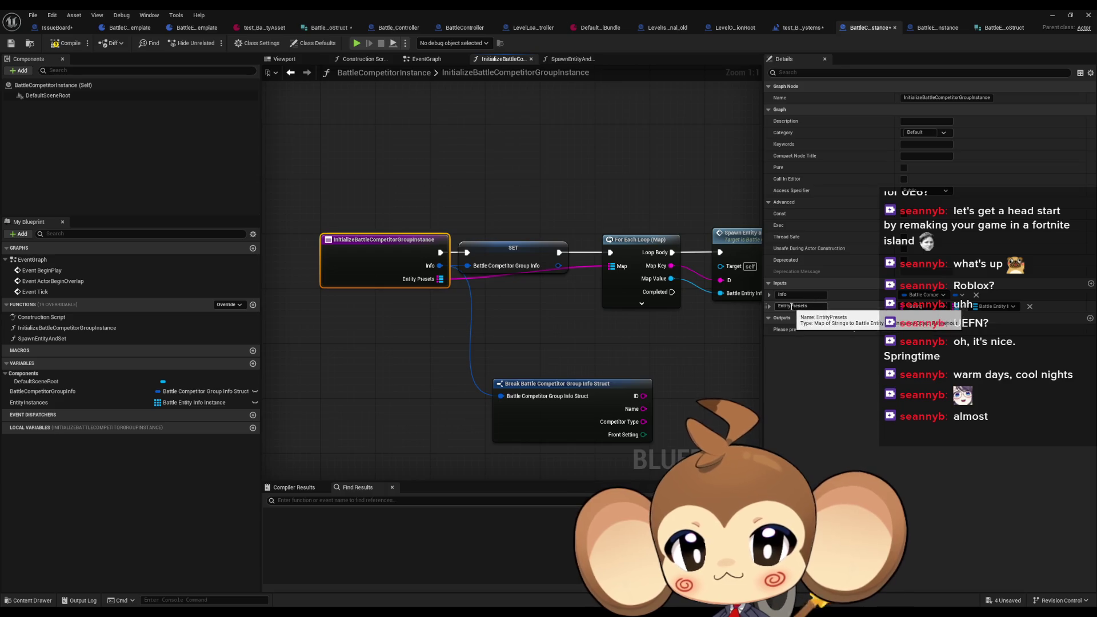
text(Insta)
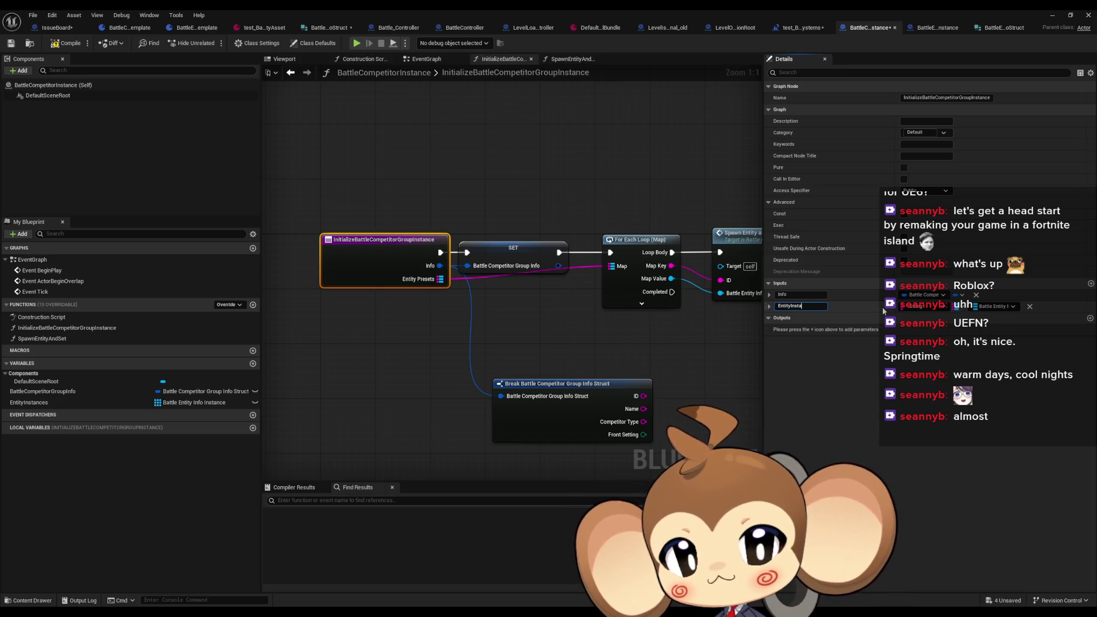
text(nces)
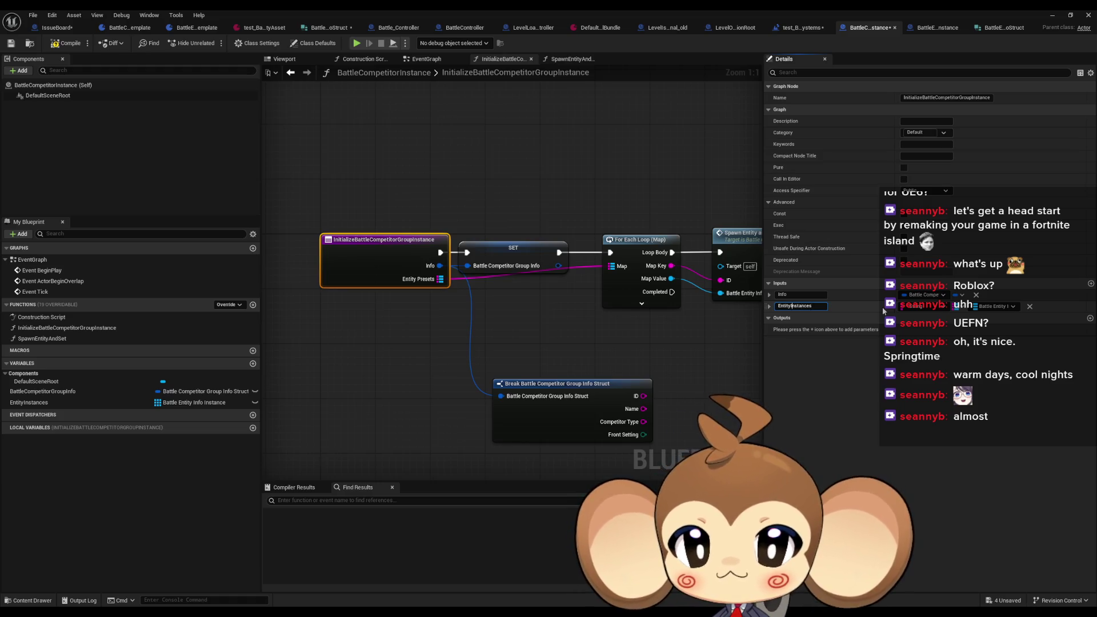
text(Info)
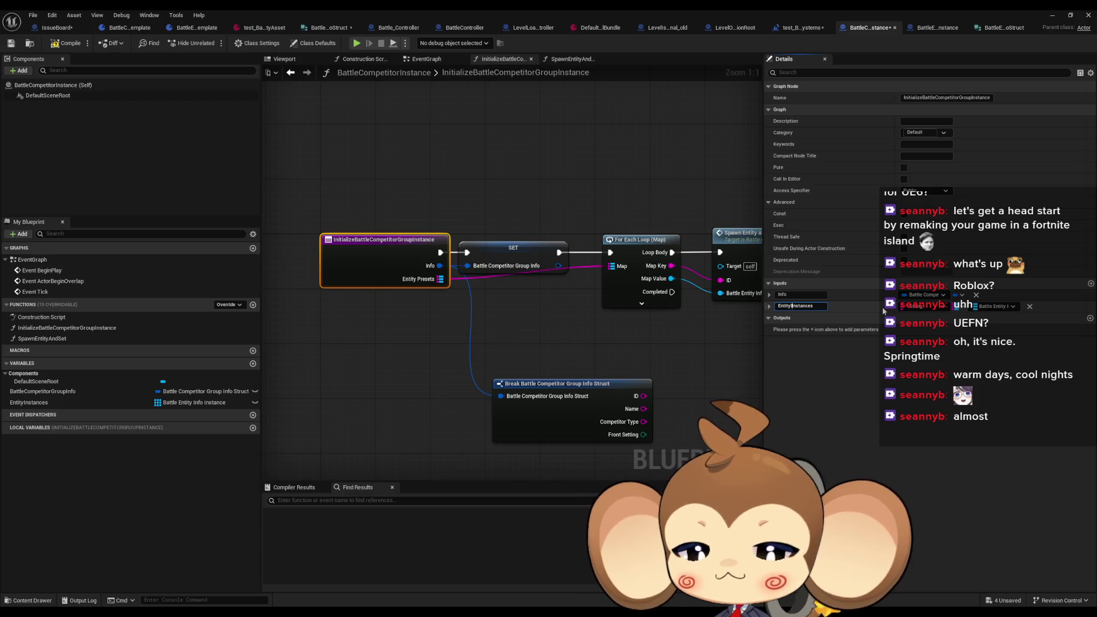
key(Return)
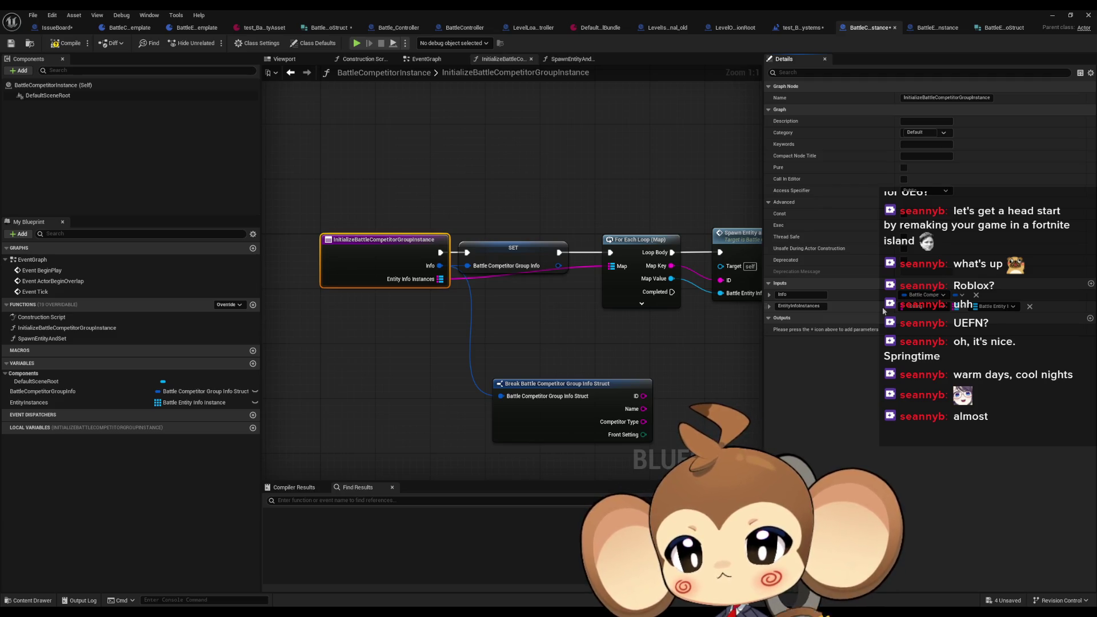
click(51, 402)
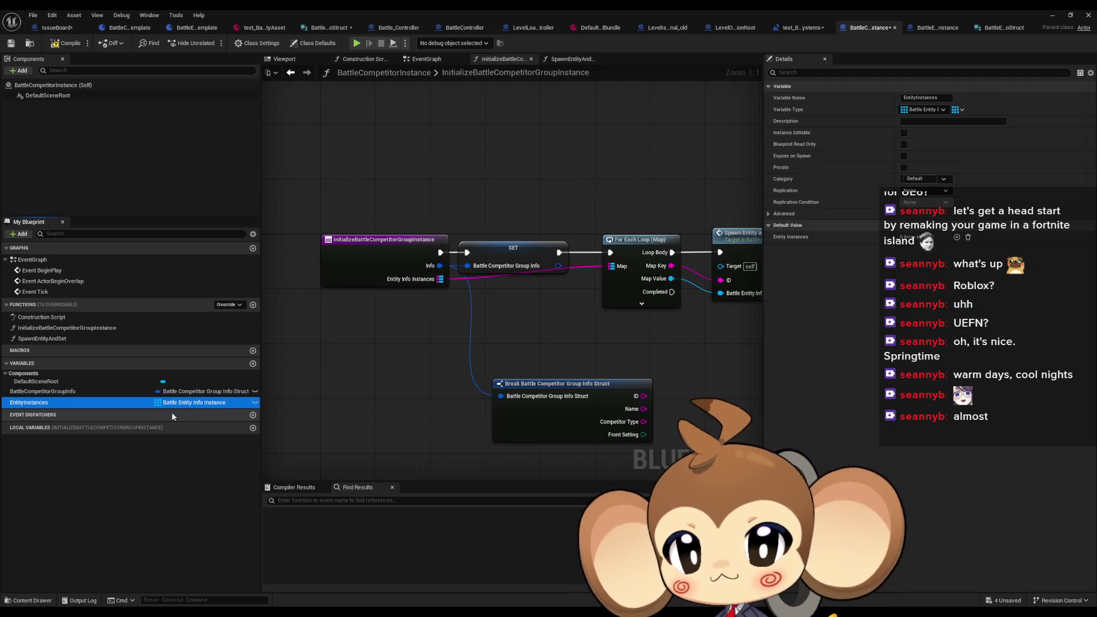
Step: Insert 'Info' into the EntityInstances variable name, making it EntityInfoInstances
key(F2)
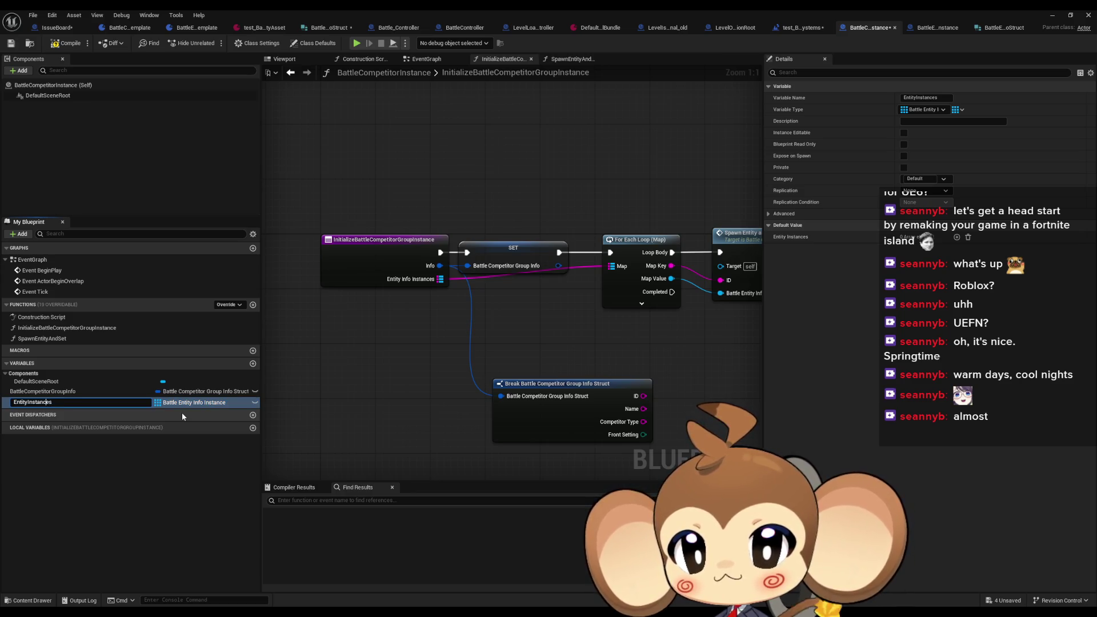
text(Info)
key(Return)
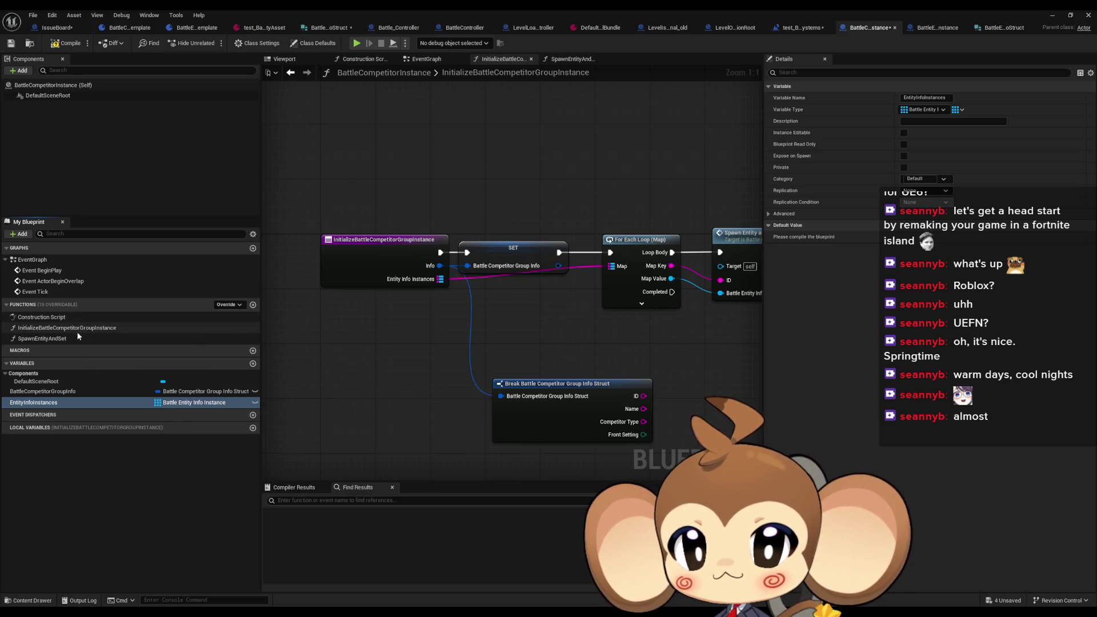
Step: Rename the SpawnEntityAndSet function to SpawnFightingEntity, then open its graph from its node
click(64, 340)
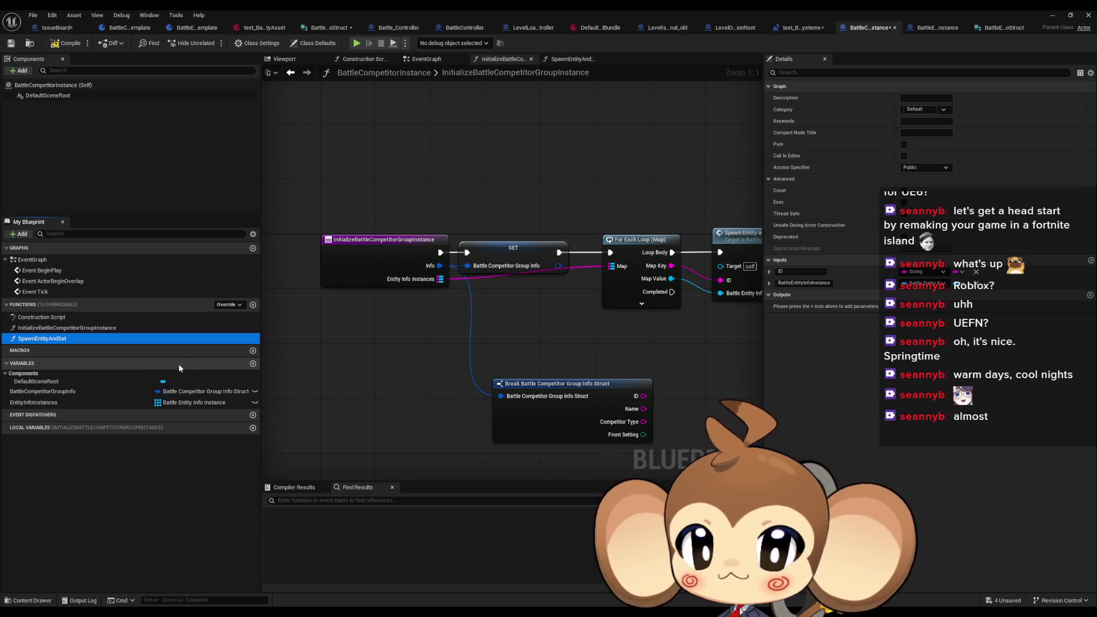
key(F2)
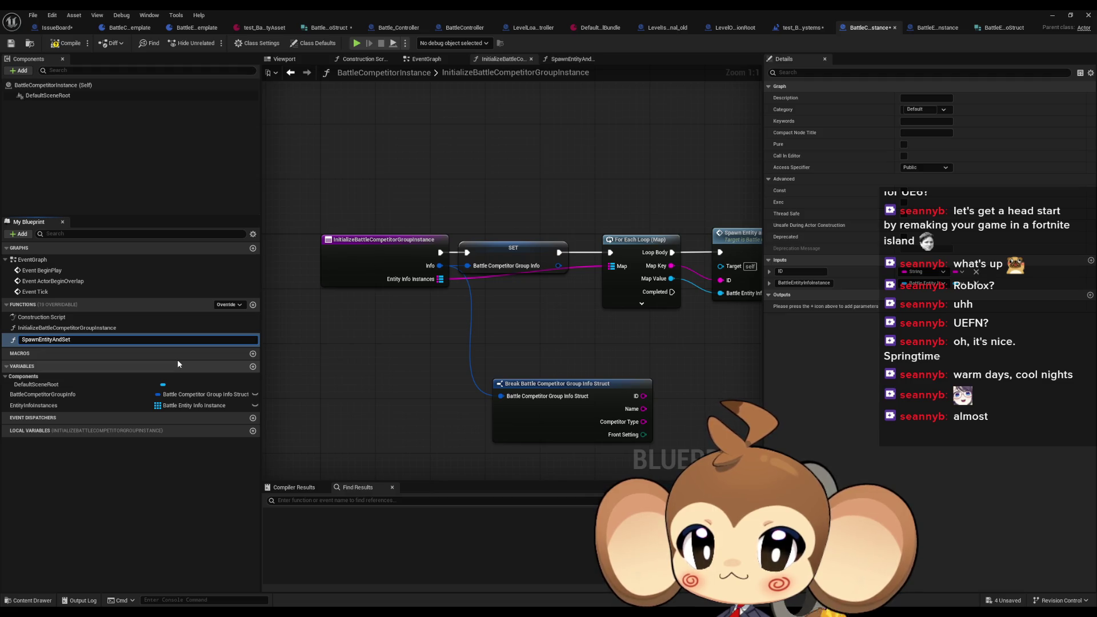
text(Fighting)
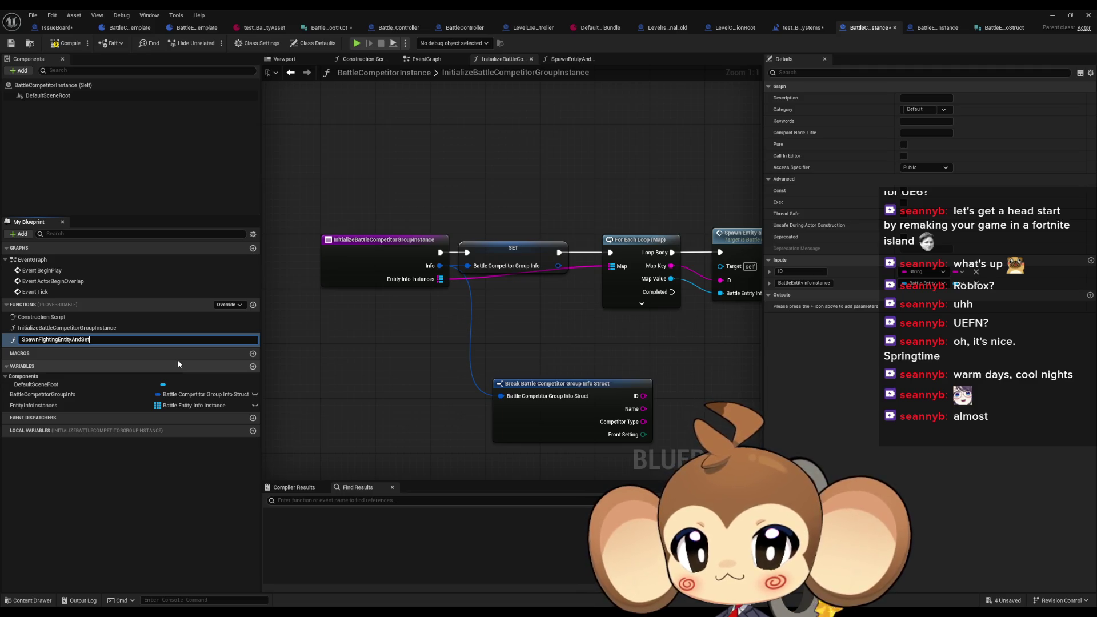
key(BackSpace)
key(BackSpace)
key(BackSpace)
key(BackSpace)
key(BackSpace)
key(Return)
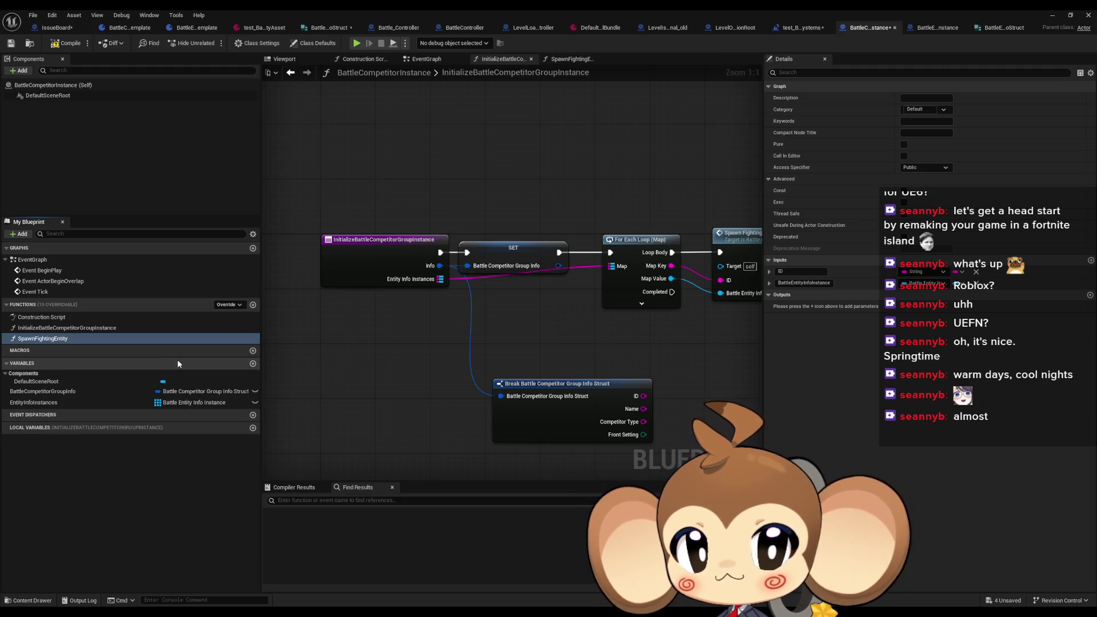
drag(753, 249, 499, 266)
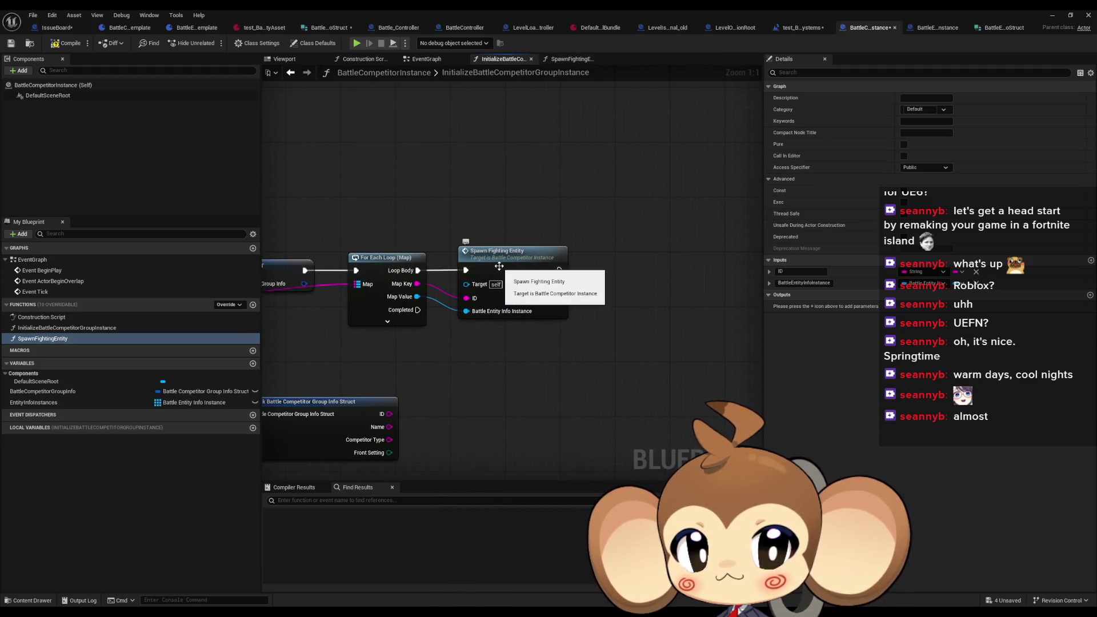
double_click(499, 267)
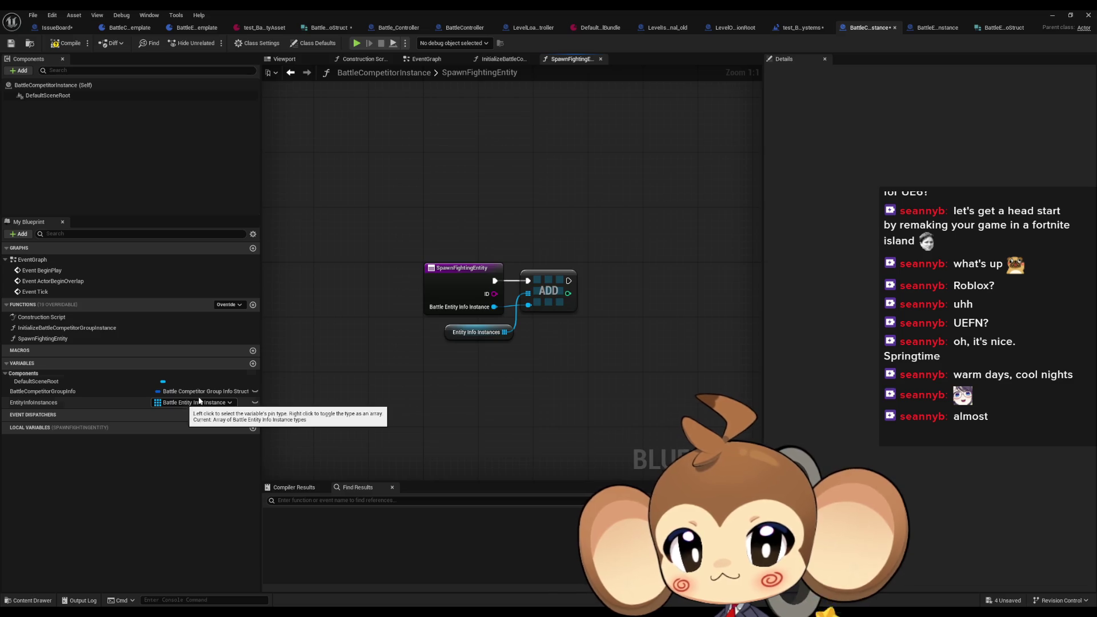
Step: Create a new folder named FightingEntity inside the Battle folder
click(1053, 15)
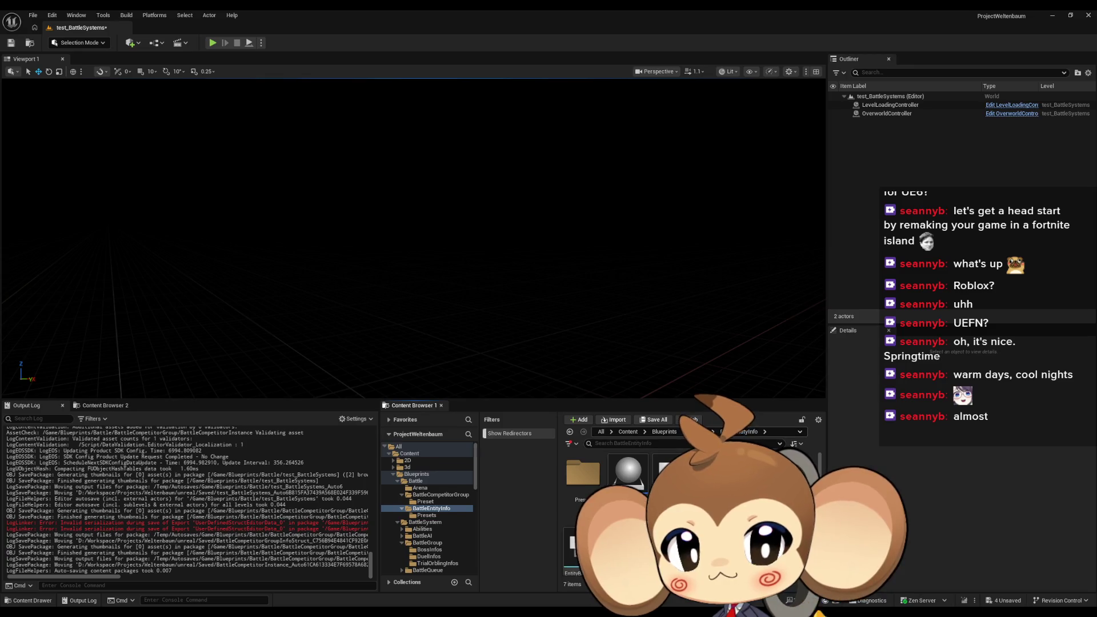
click(415, 480)
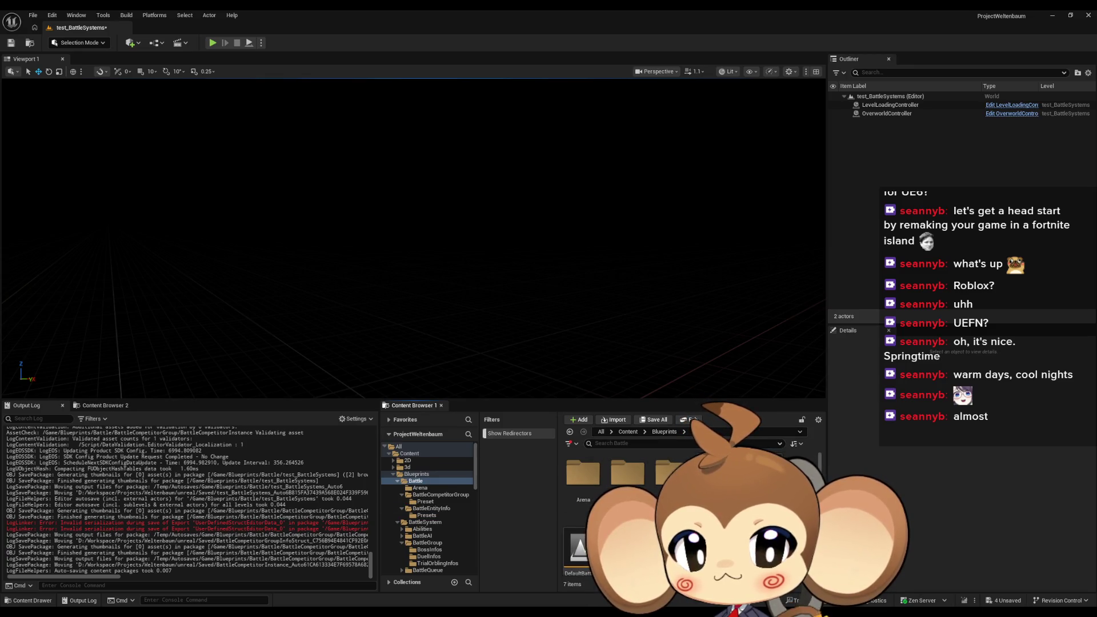
right_click(680, 515)
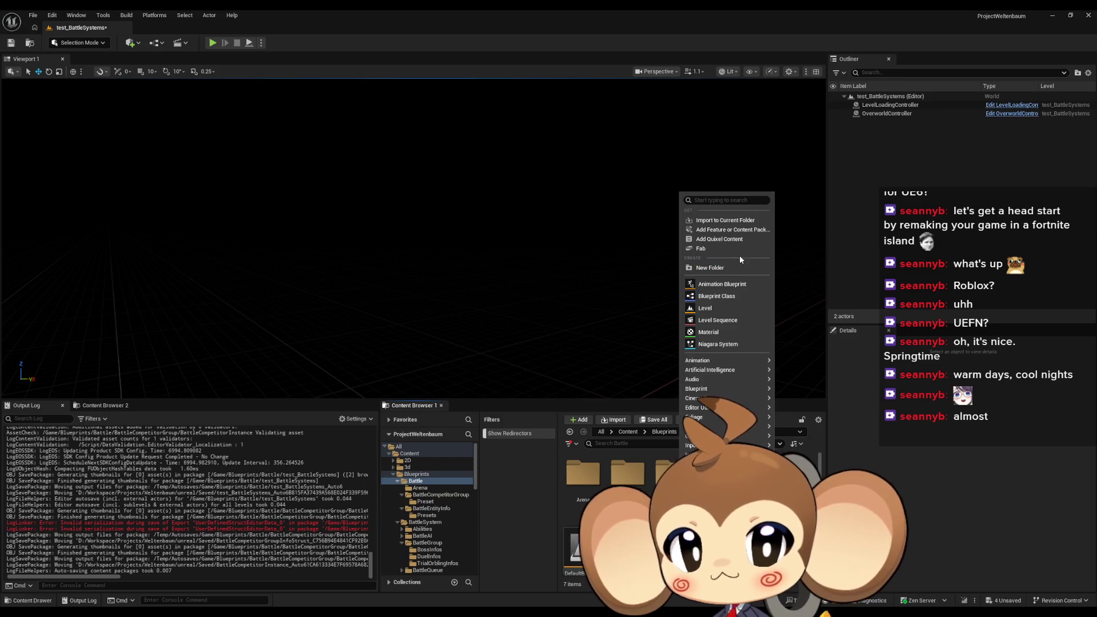
click(722, 265)
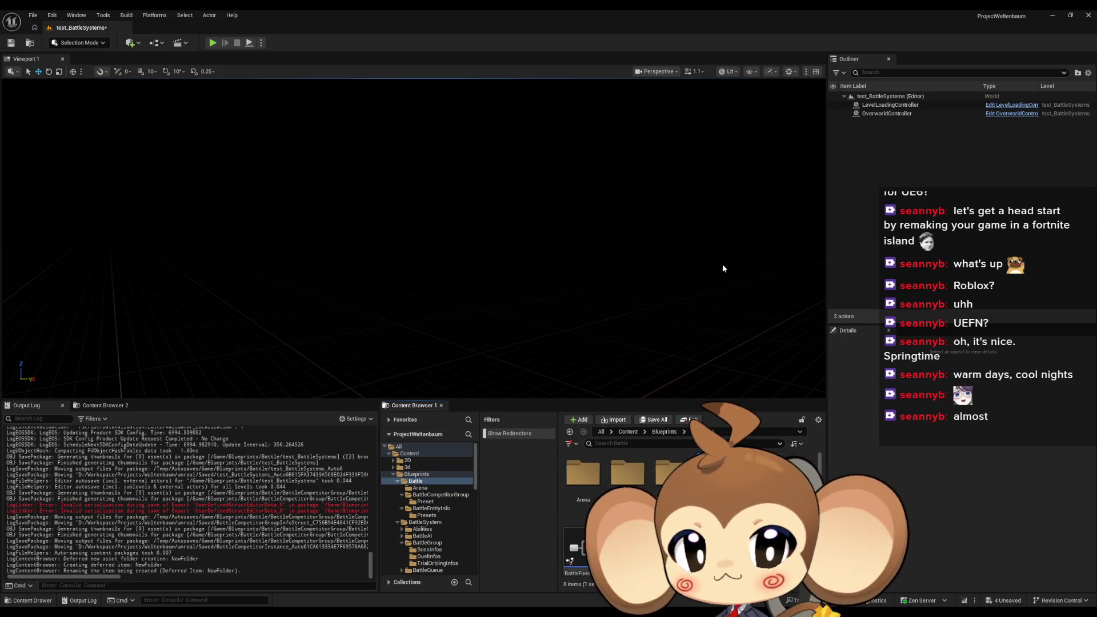
text(FightingEntity)
key(Return)
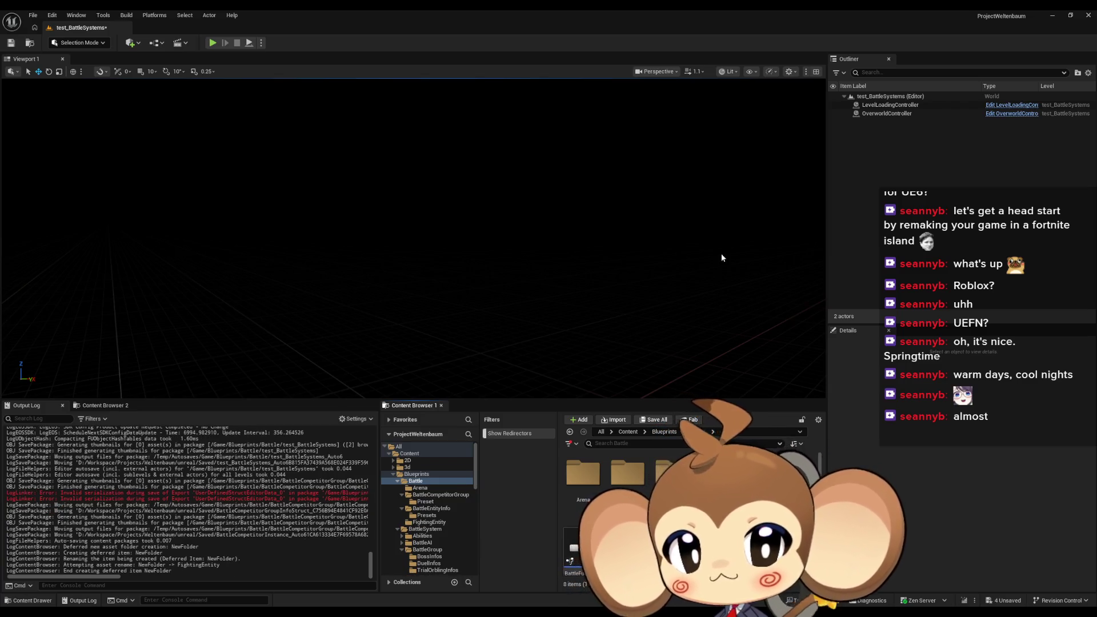
Step: Open the FightingEntity Blueprint from the BattleSystem folder
click(661, 433)
double_click(628, 473)
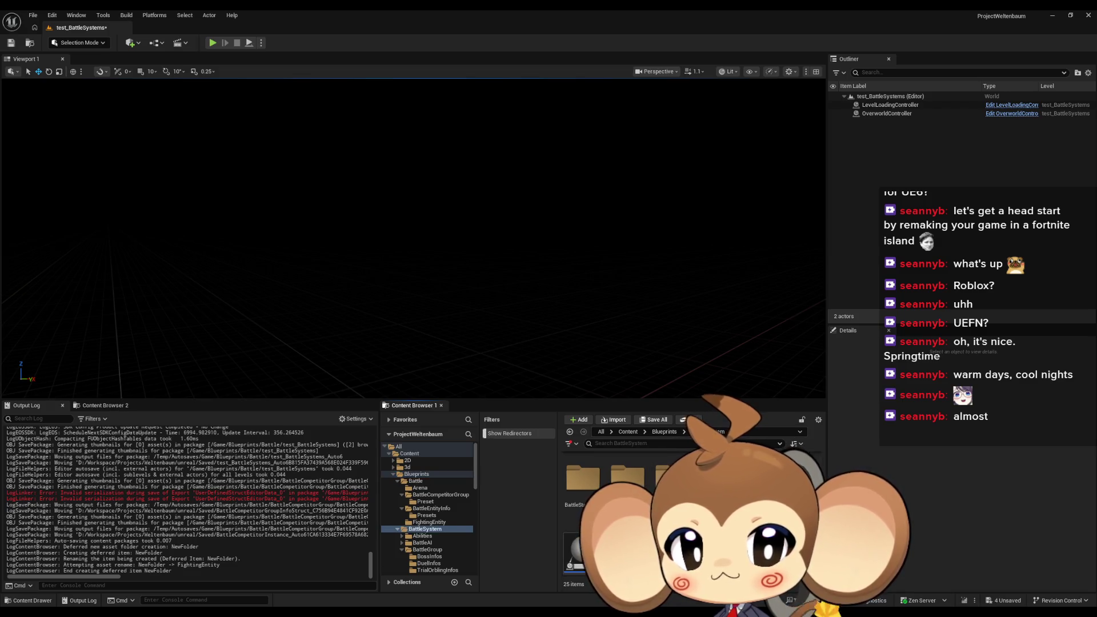
scroll(657, 515, down, 1)
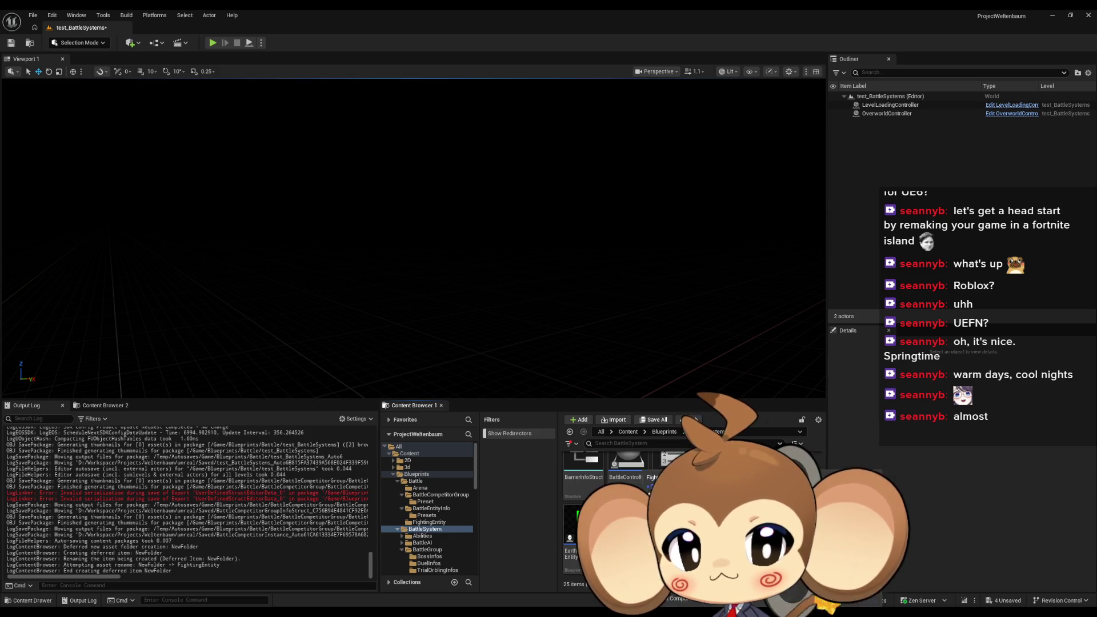
double_click(654, 466)
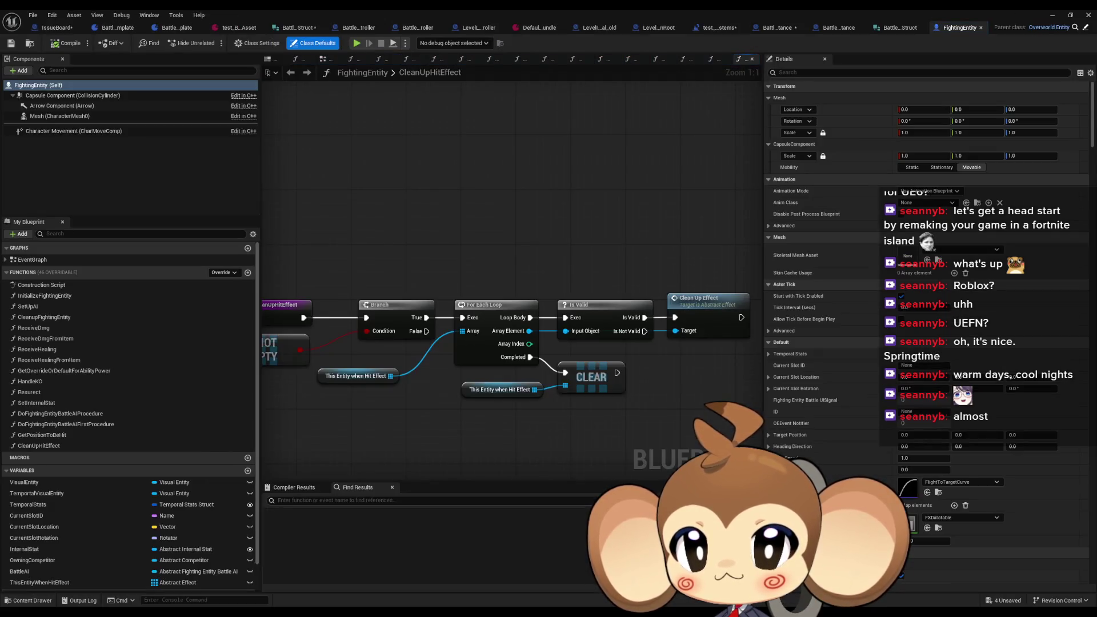
Step: Pan the CleanUpHitEffect graph to the IS NOT EMPTY node, then close FightingEntity and float the editor
right_click(399, 488)
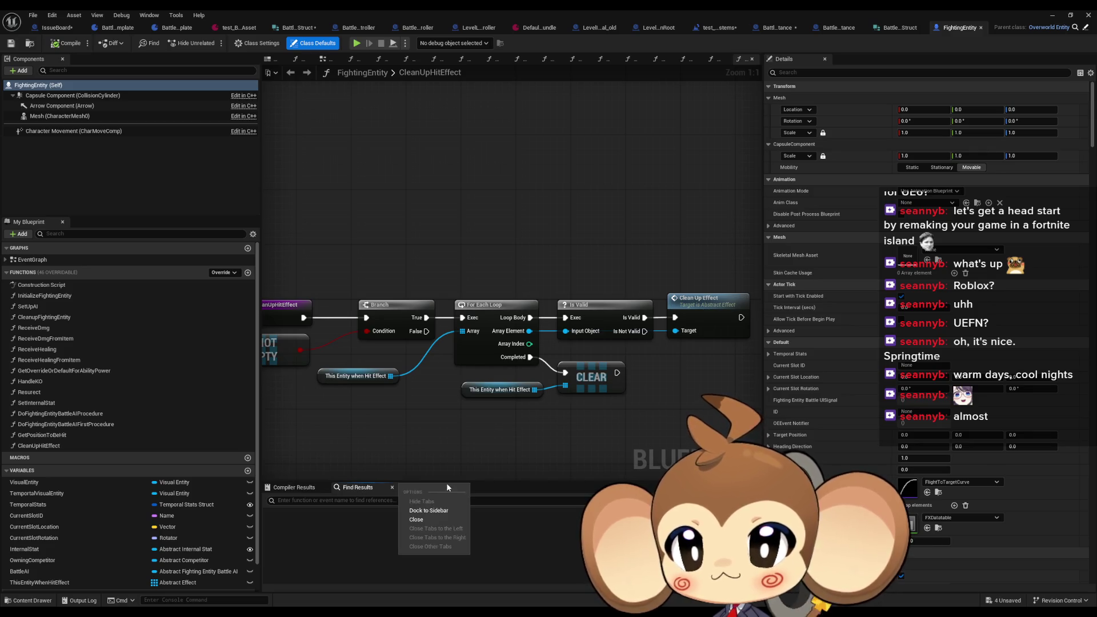
drag(435, 446, 552, 451)
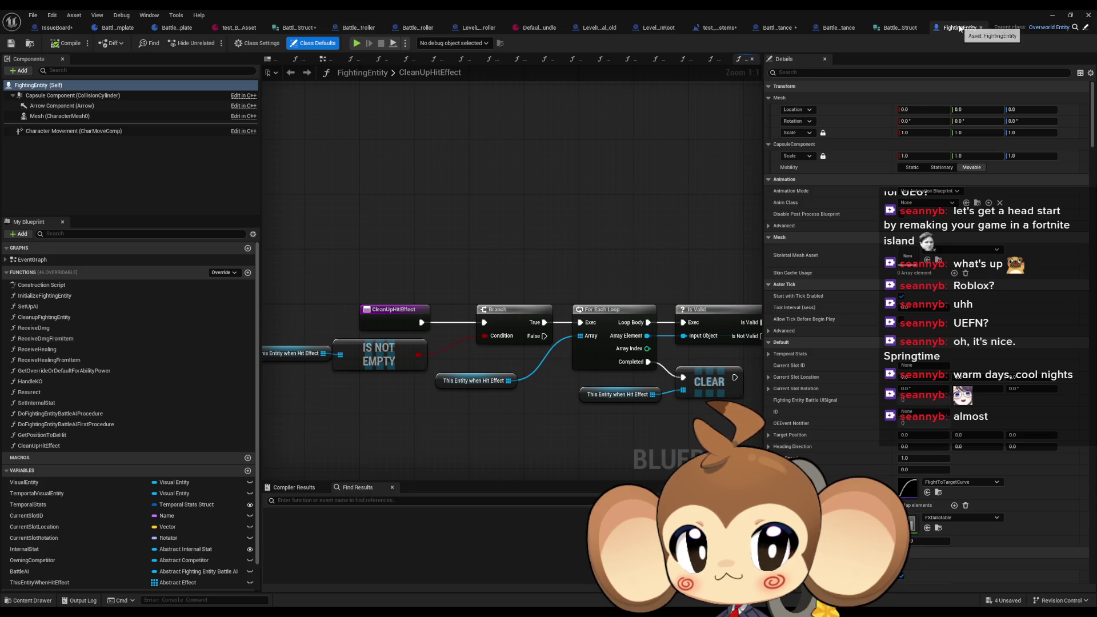
click(981, 28)
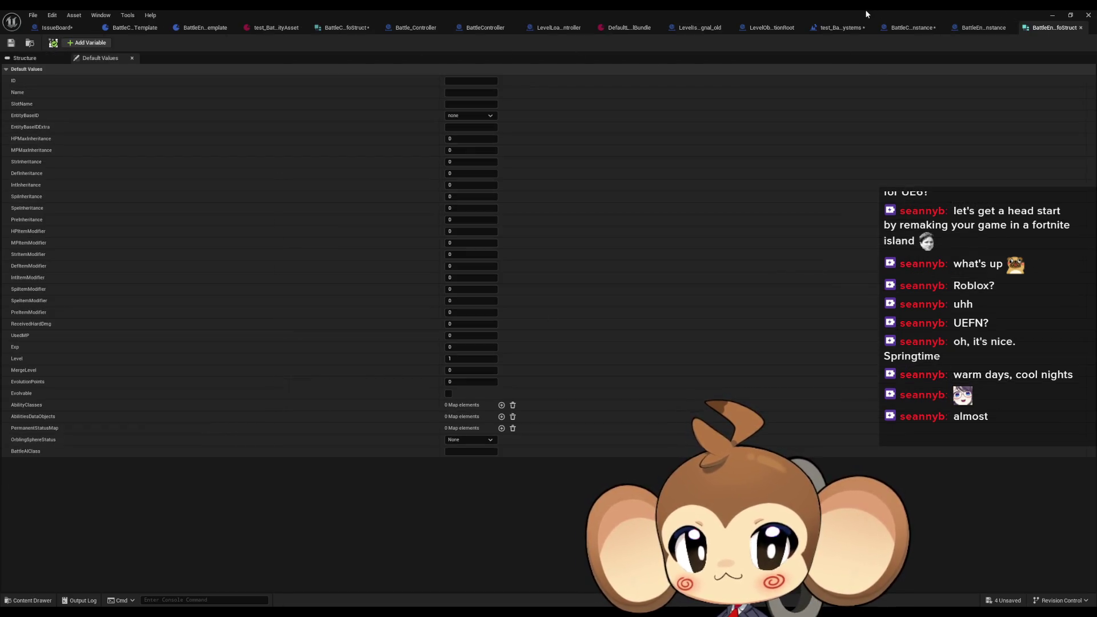
double_click(866, 9)
Step: Browse into the Battle folder and its empty FightingEntity subfolder, then go back
scroll(667, 468, up, 2)
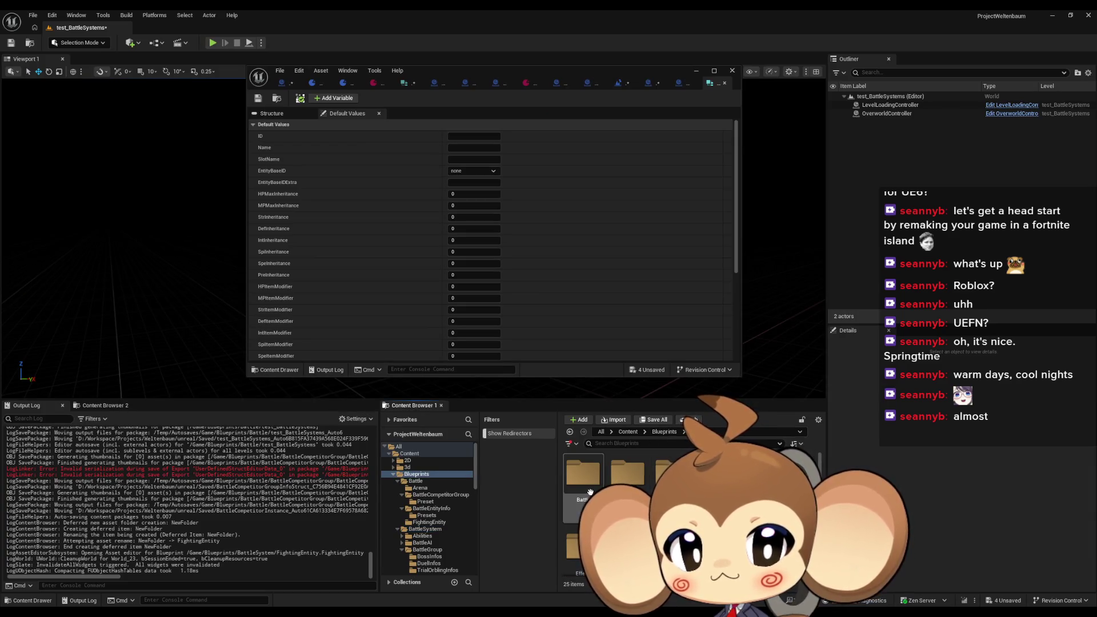
double_click(590, 492)
double_click(574, 540)
key(alt+Left)
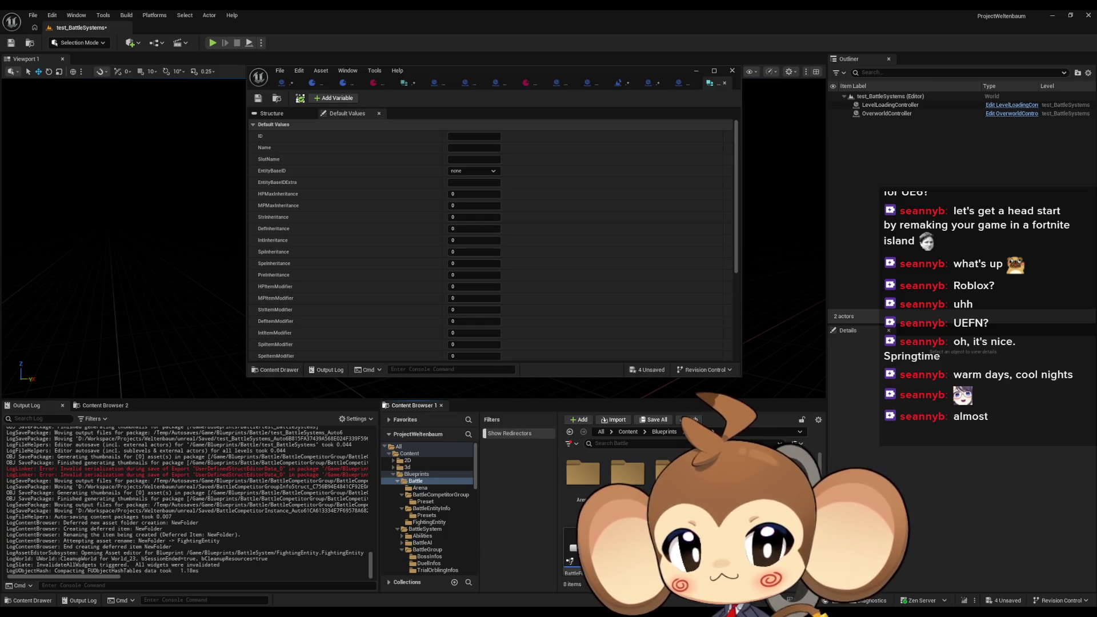
mouse_move(574, 540)
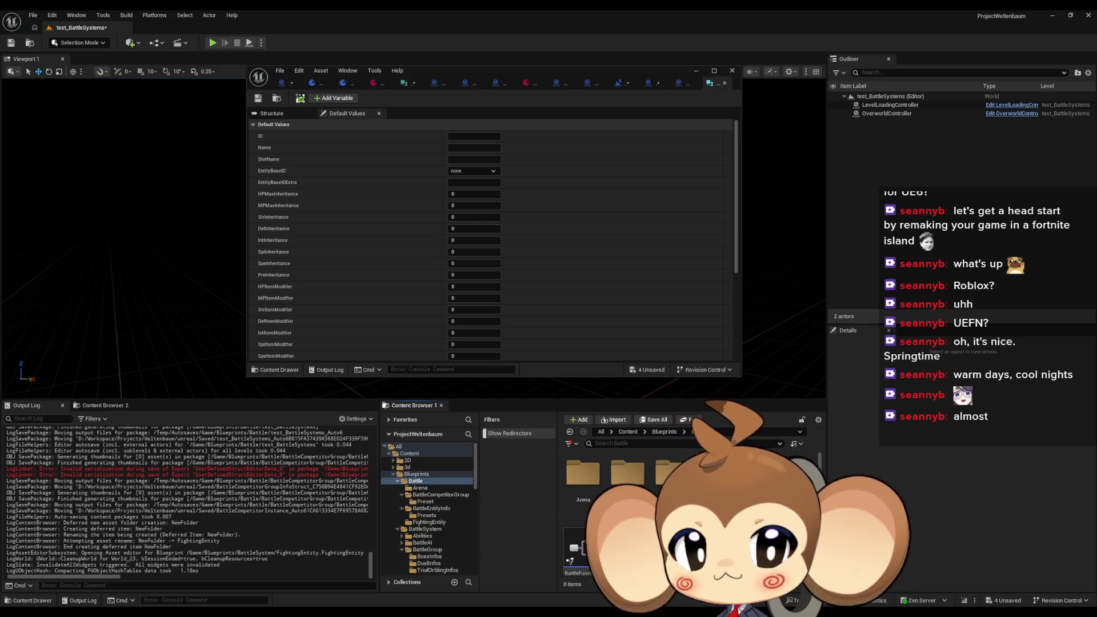
Step: Reopen the FightingEntity Blueprint from BattleSystem and maximize its editor
click(428, 522)
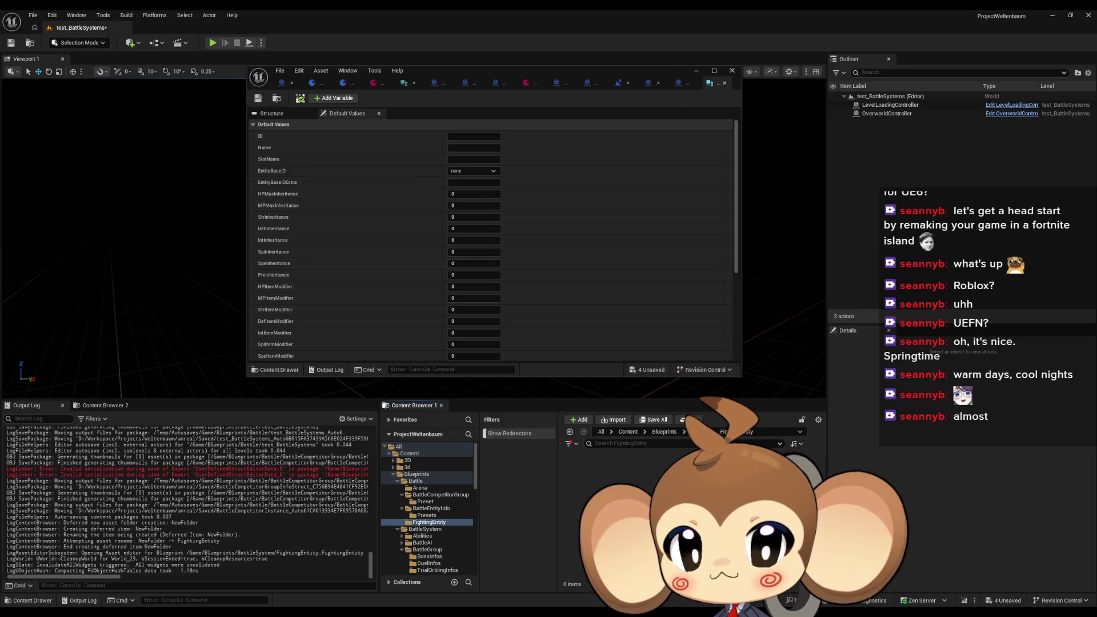
click(425, 528)
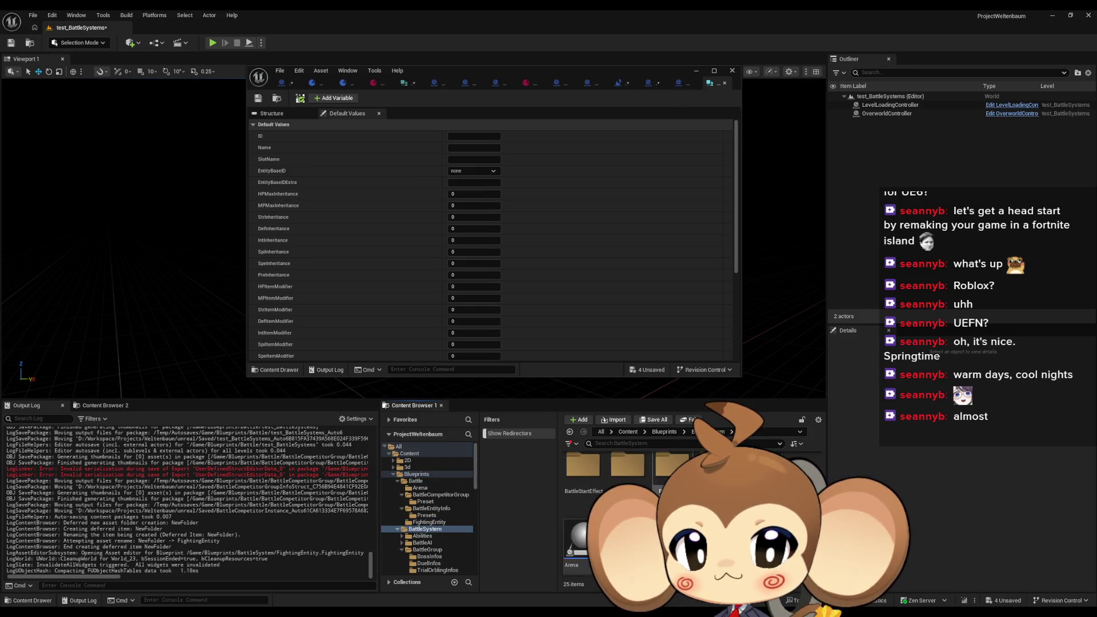
scroll(628, 514, down, 3)
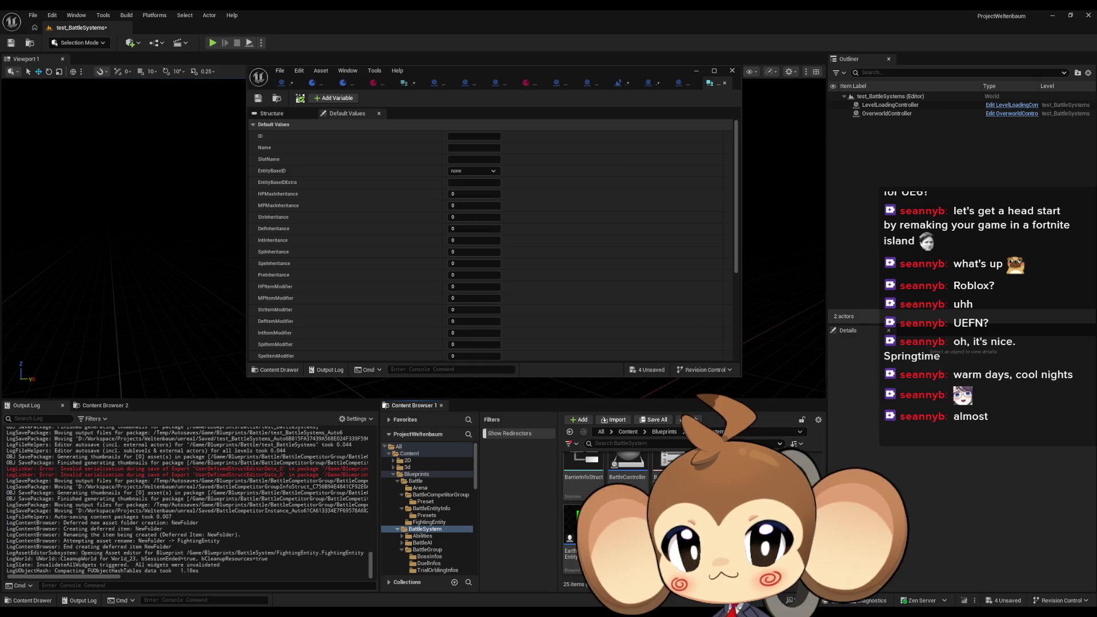
double_click(628, 537)
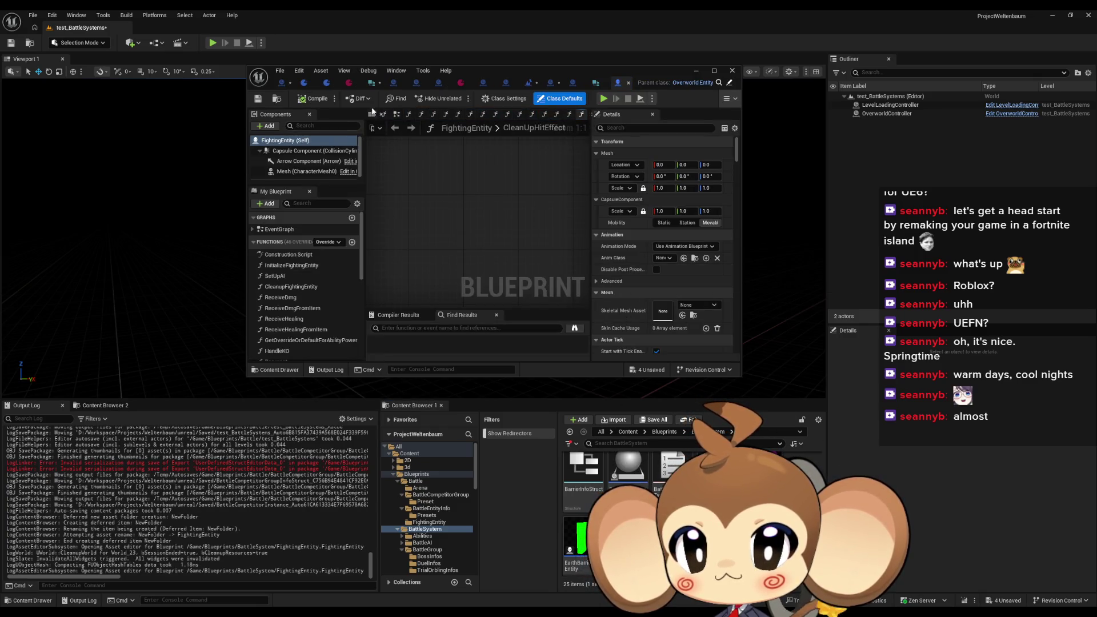
double_click(640, 73)
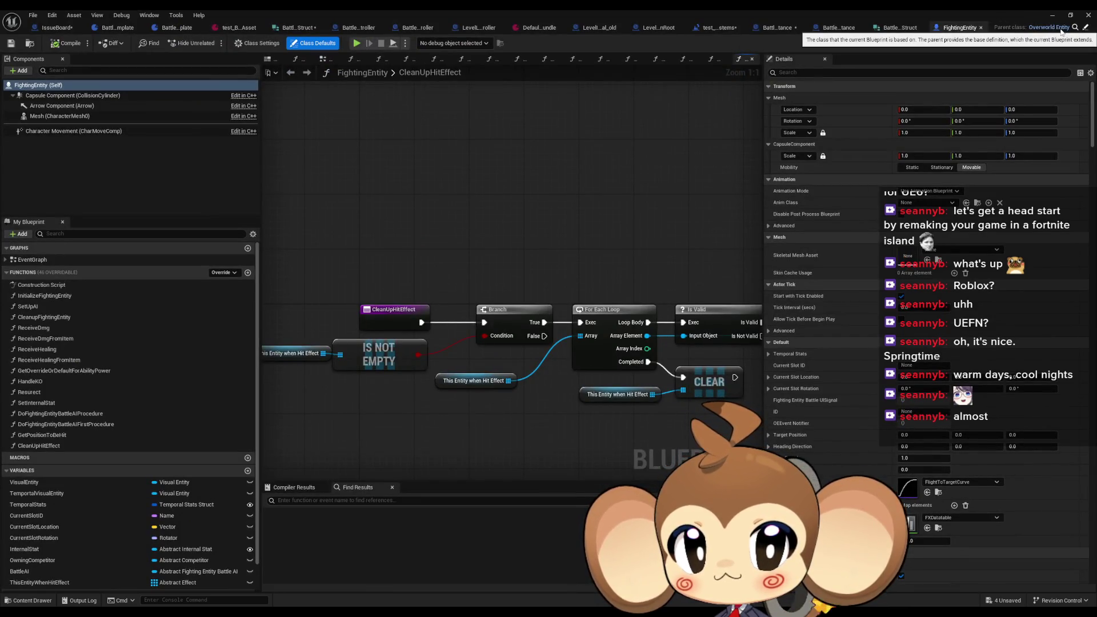
Step: Open FightingEntity's parent Blueprint, OverworldEntity, in the editor
click(1086, 28)
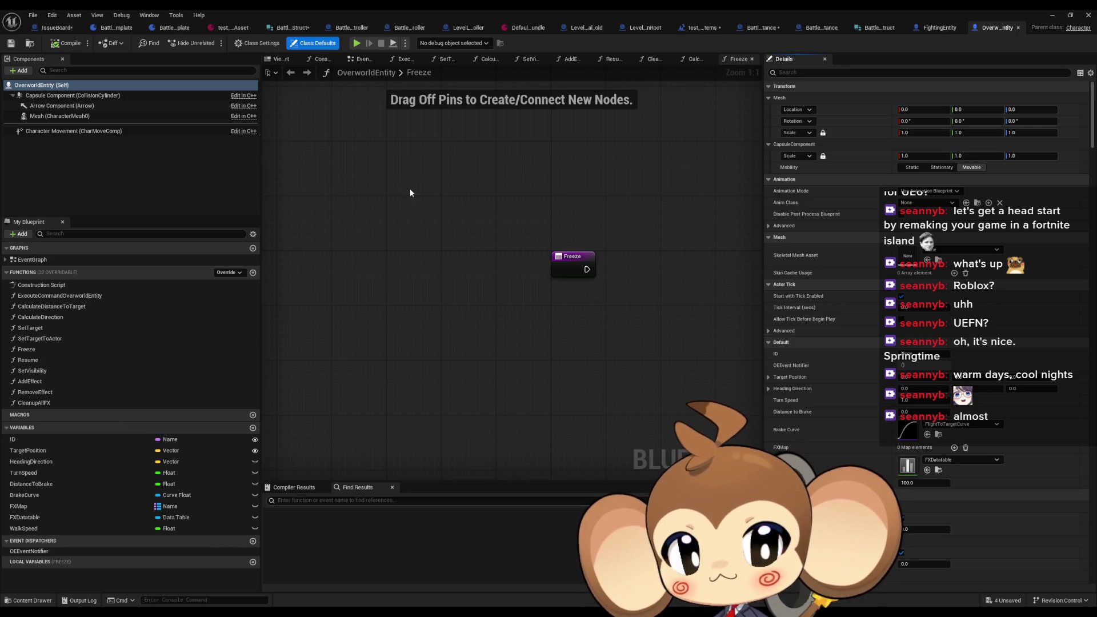
double_click(558, 9)
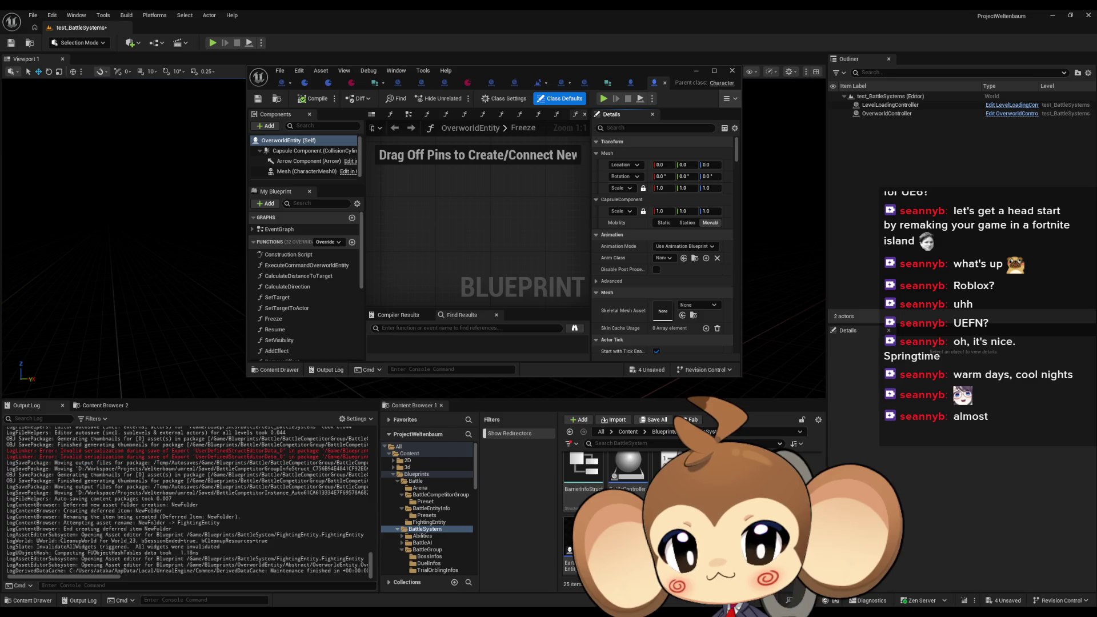
scroll(629, 503, down, 1)
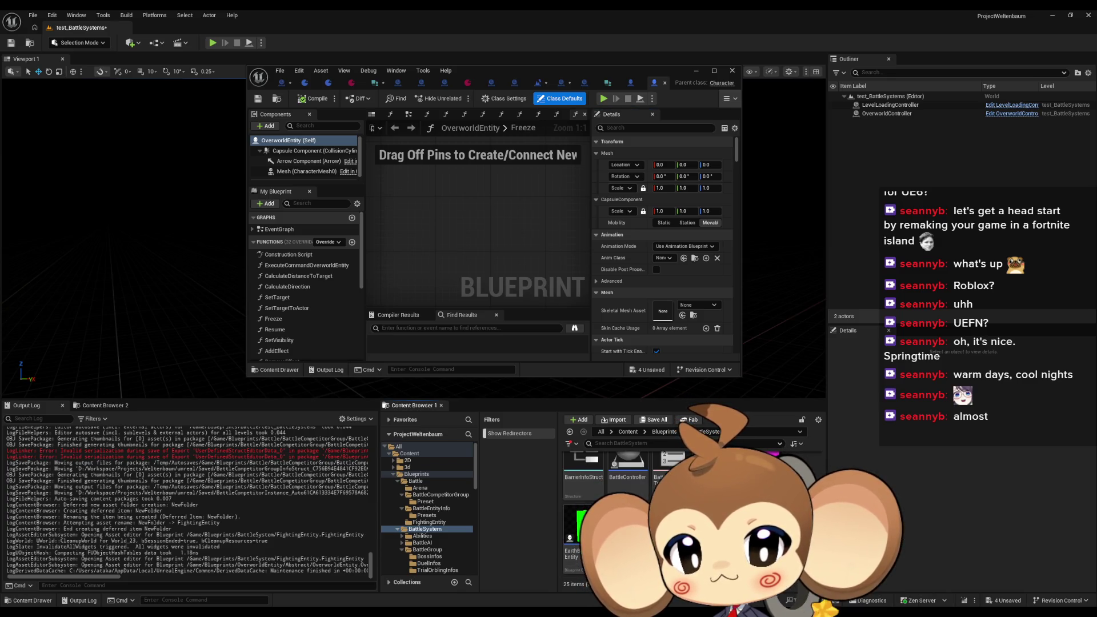
double_click(495, 71)
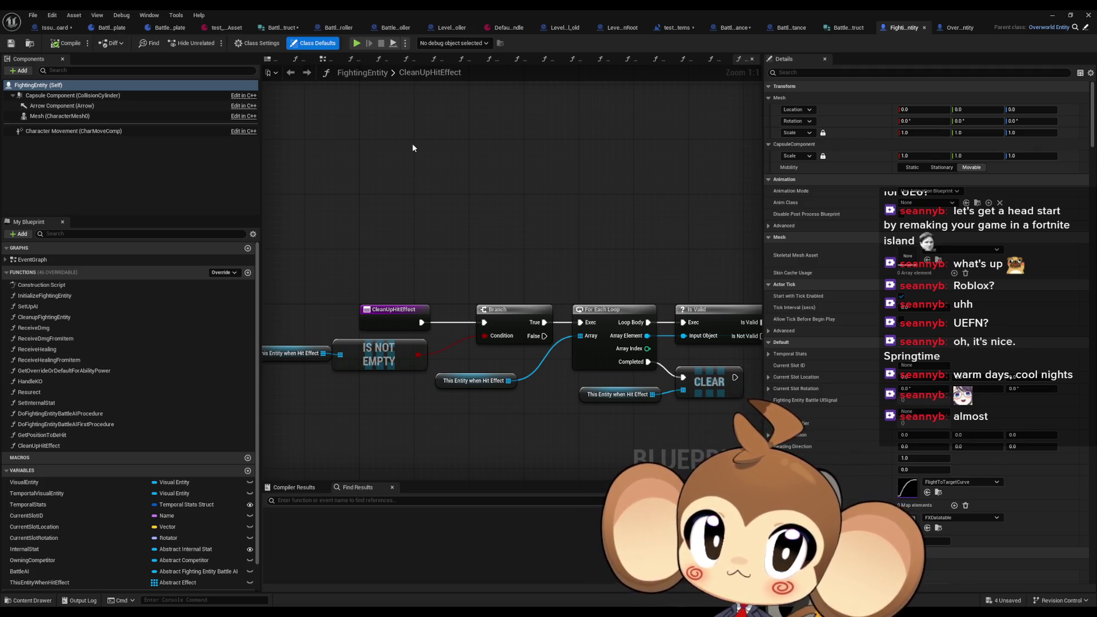
Step: Locate the OverworldEntity asset in the Content Browser's Abstract folder via Browse to Asset
click(961, 27)
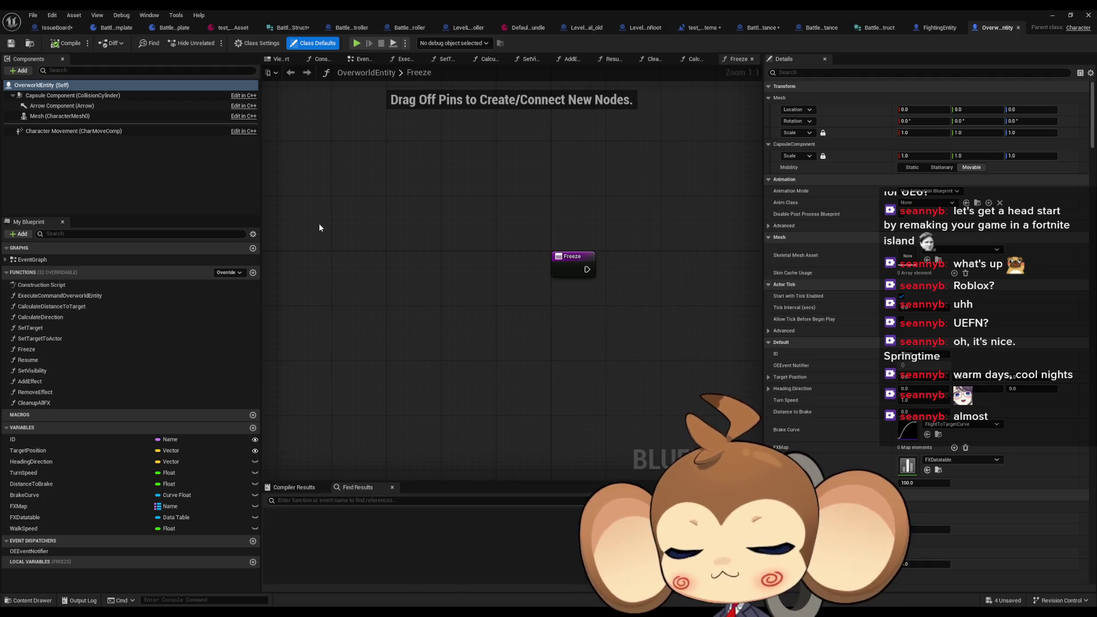
double_click(989, 9)
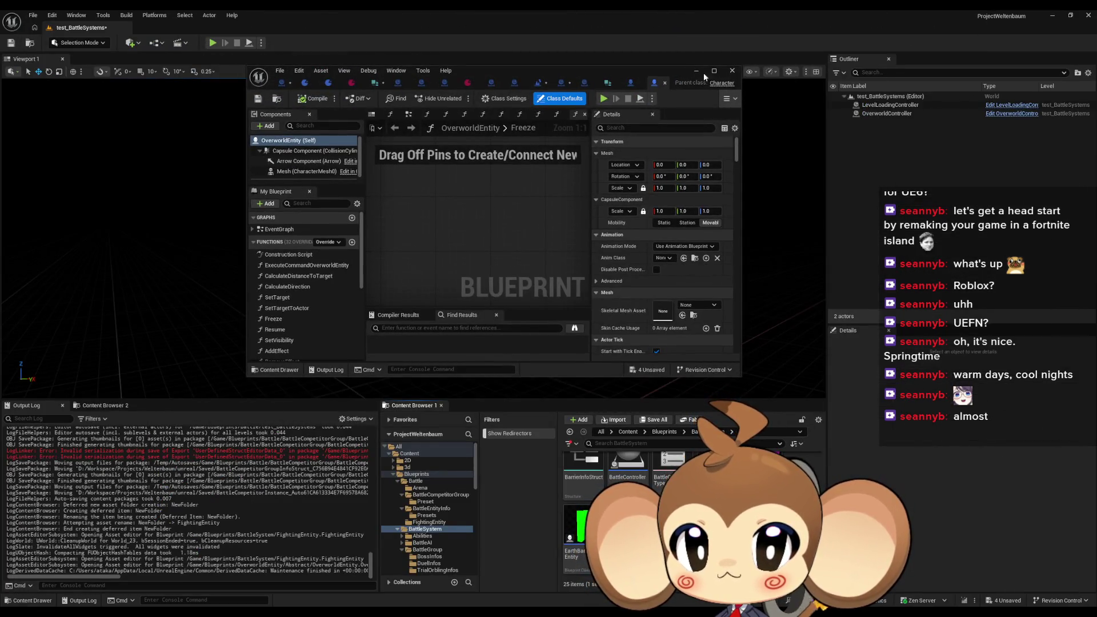
click(631, 83)
click(719, 83)
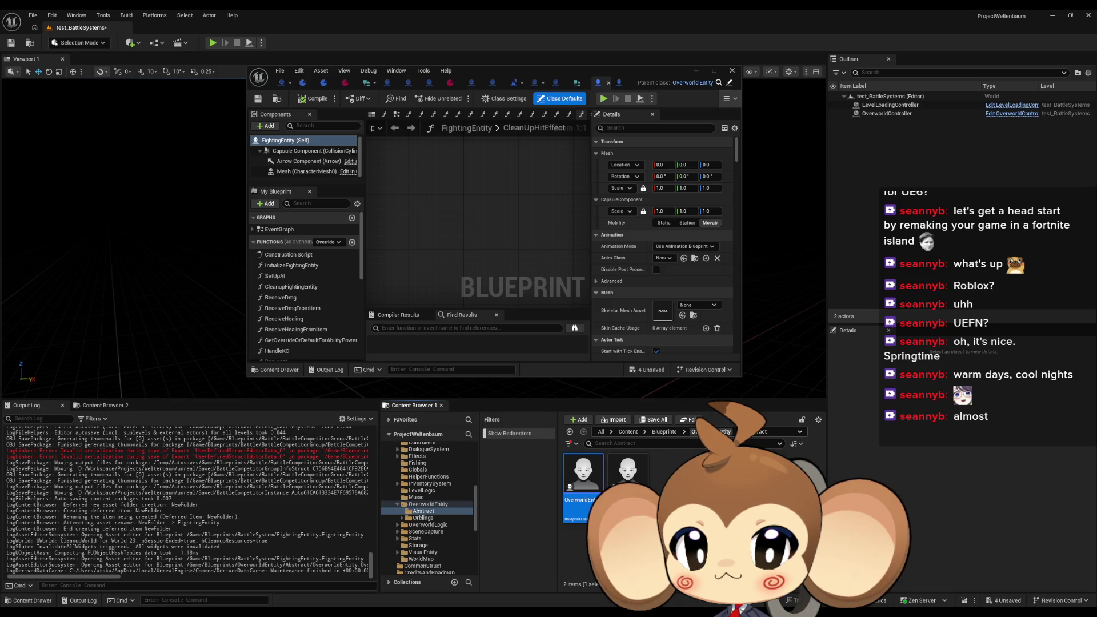
Step: From the Orblings folder, open Orbling_OE's parents OverworldVisualEntity and OverworldEntity
click(428, 504)
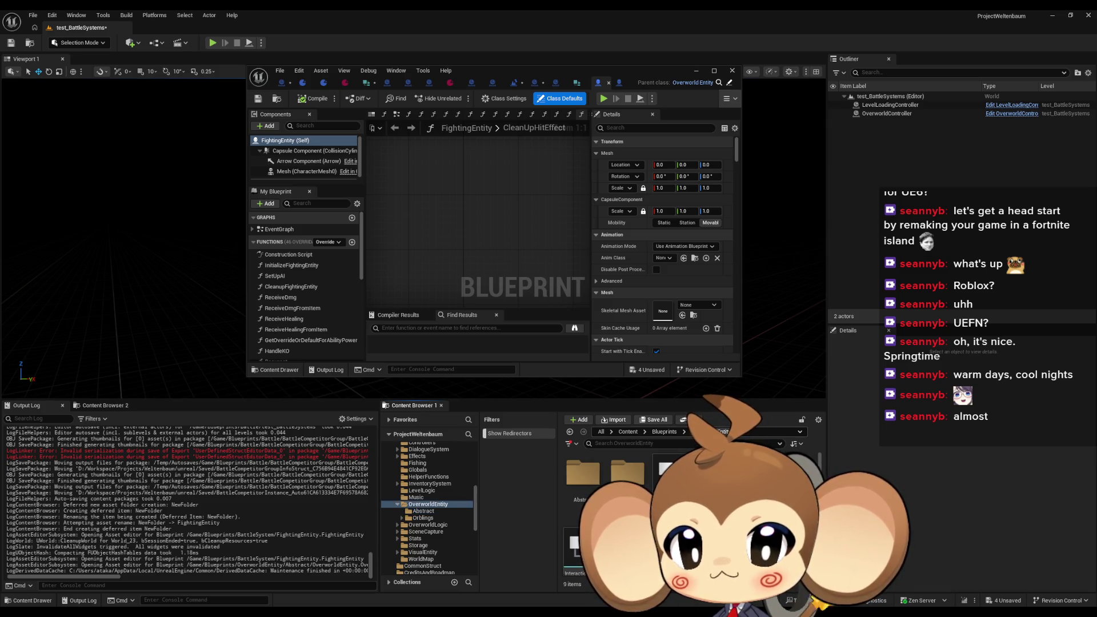
double_click(637, 475)
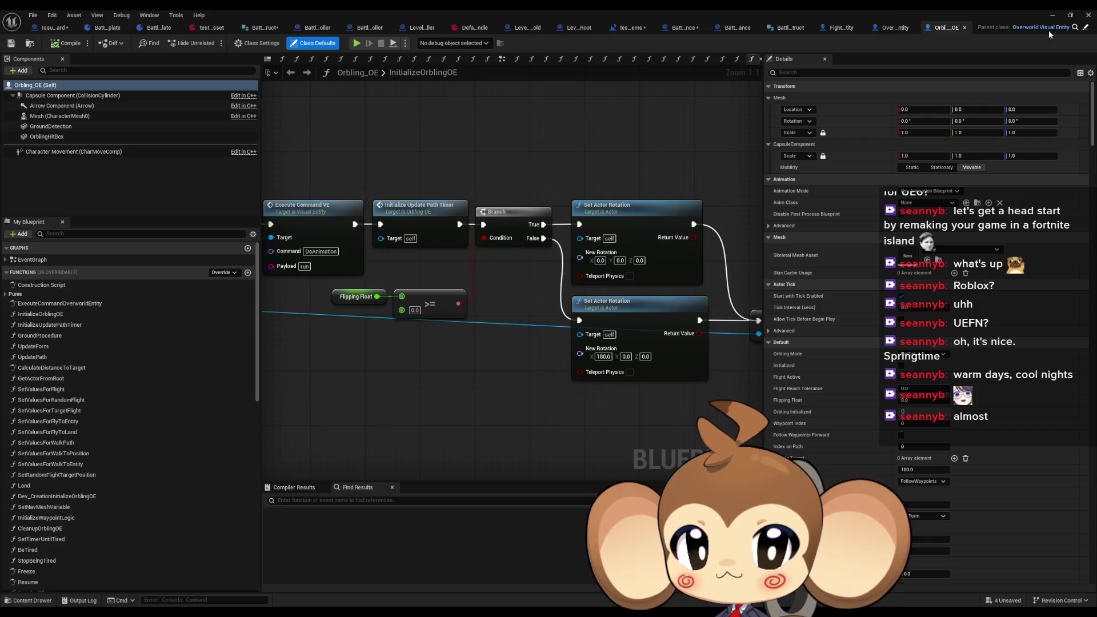
click(1086, 29)
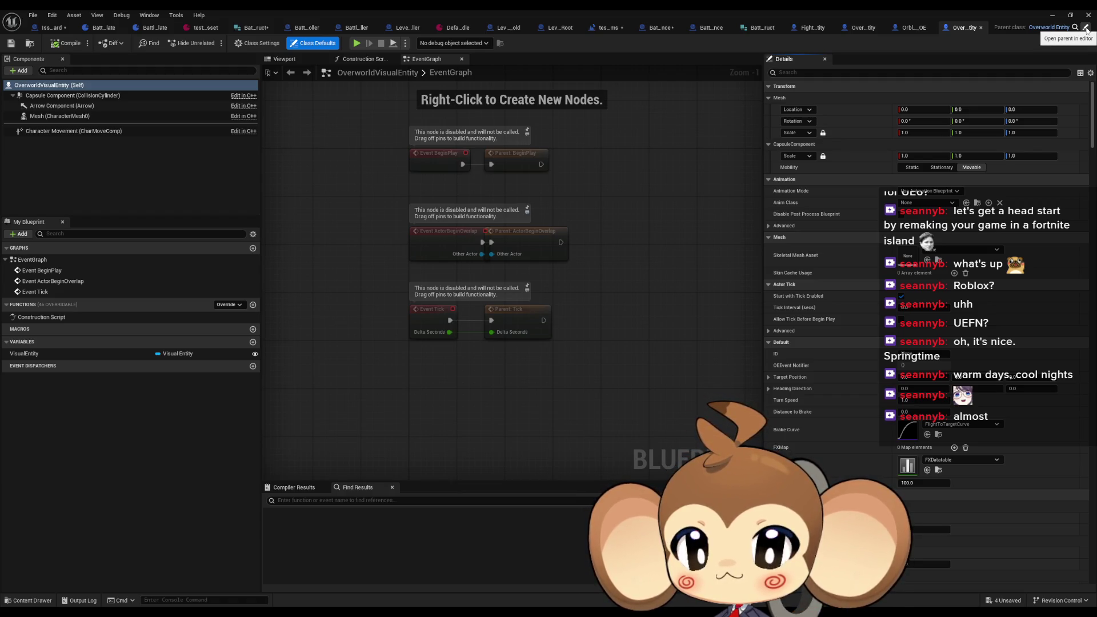
click(1086, 29)
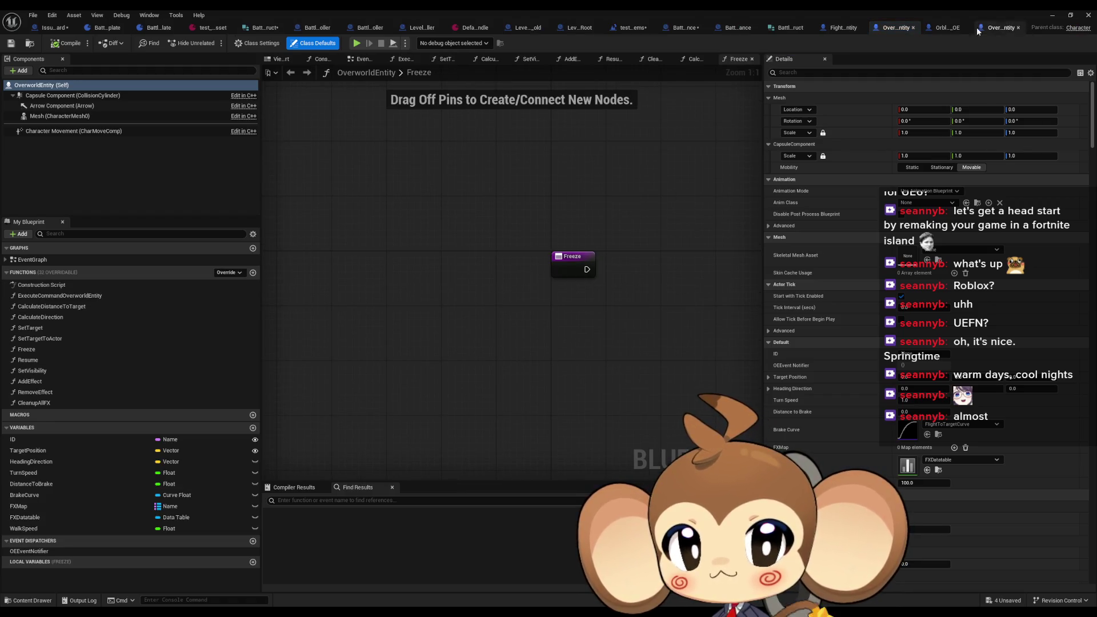
Step: Look over FightingEntity and OverworldEntity, then bring up Battle_Controller's InitializeBattleController graph
click(840, 27)
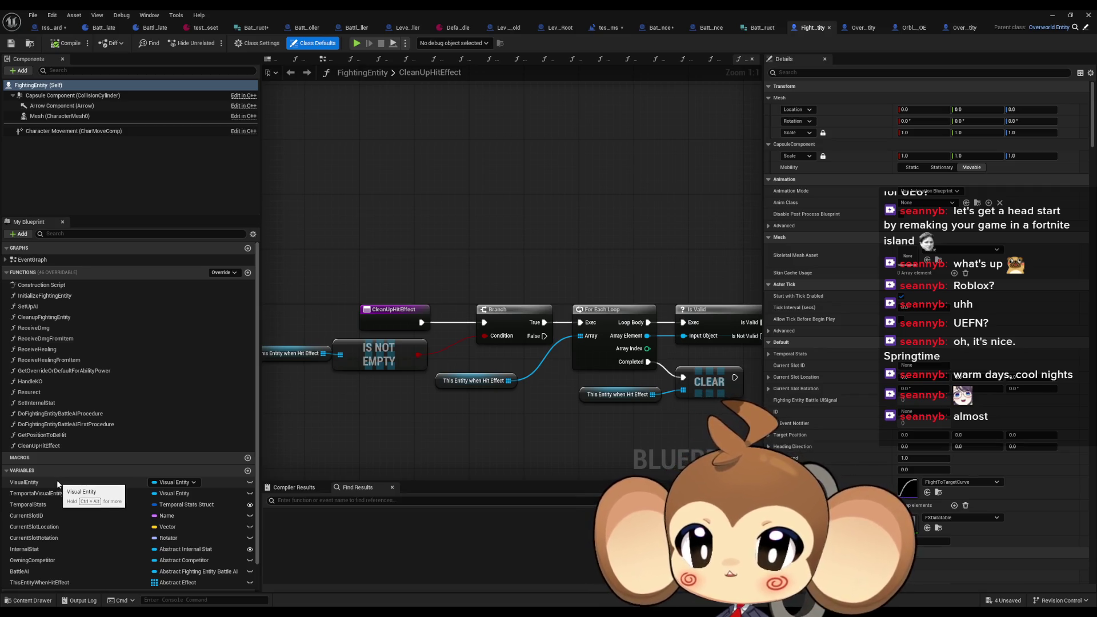
click(1063, 27)
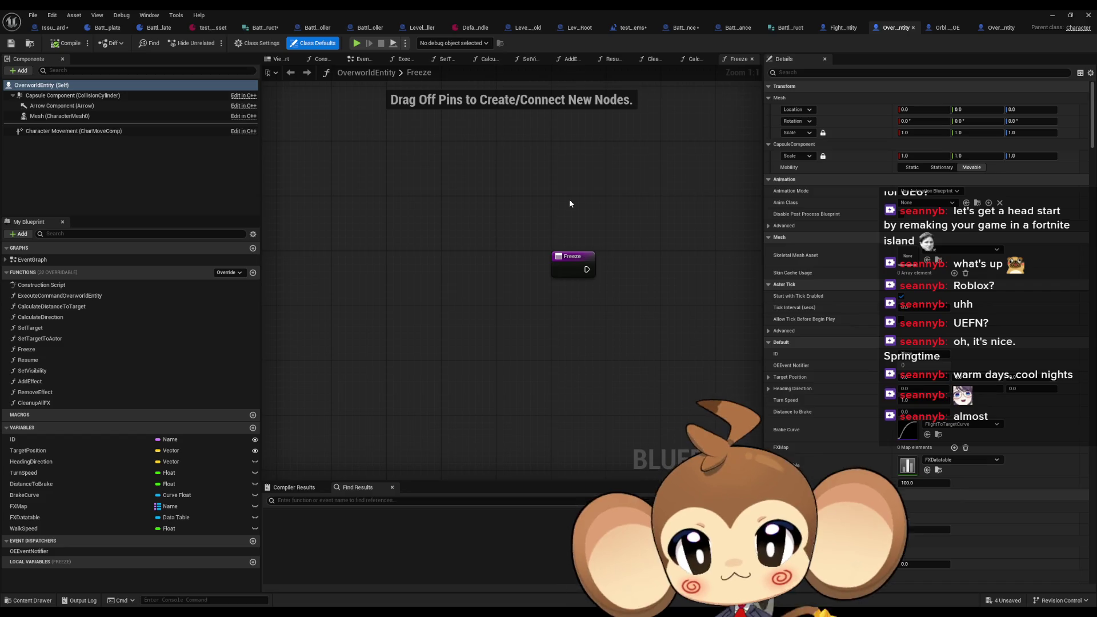
click(307, 29)
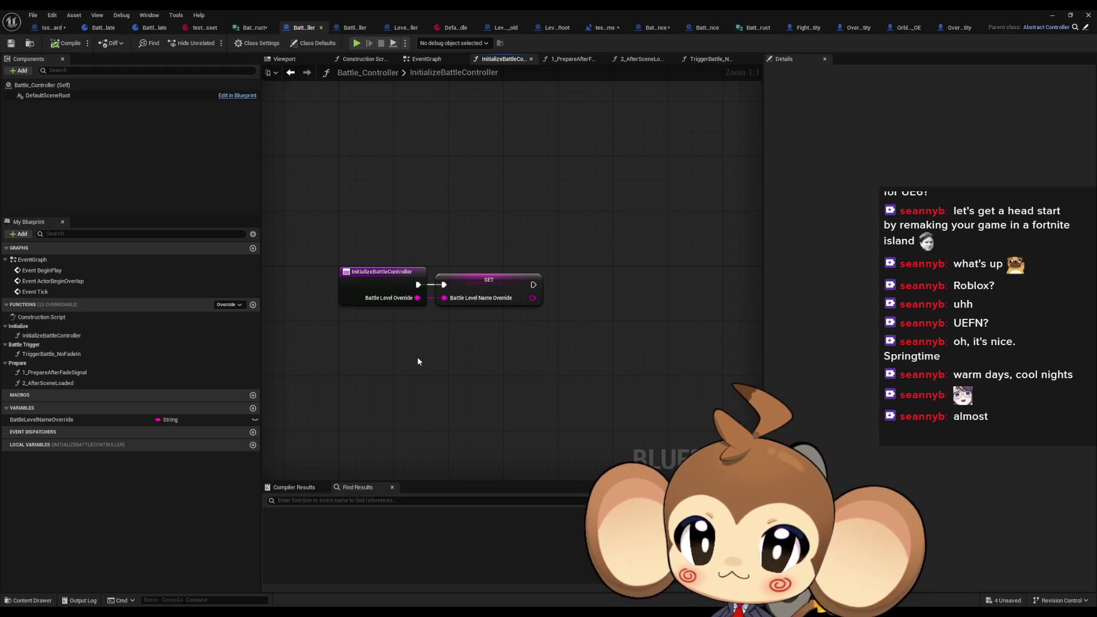
Step: Check the TriggerBattle_NoFadeIn and 2_AfterSceneLoaded graphs, then float the BattleCompetitorInstance editor
double_click(67, 355)
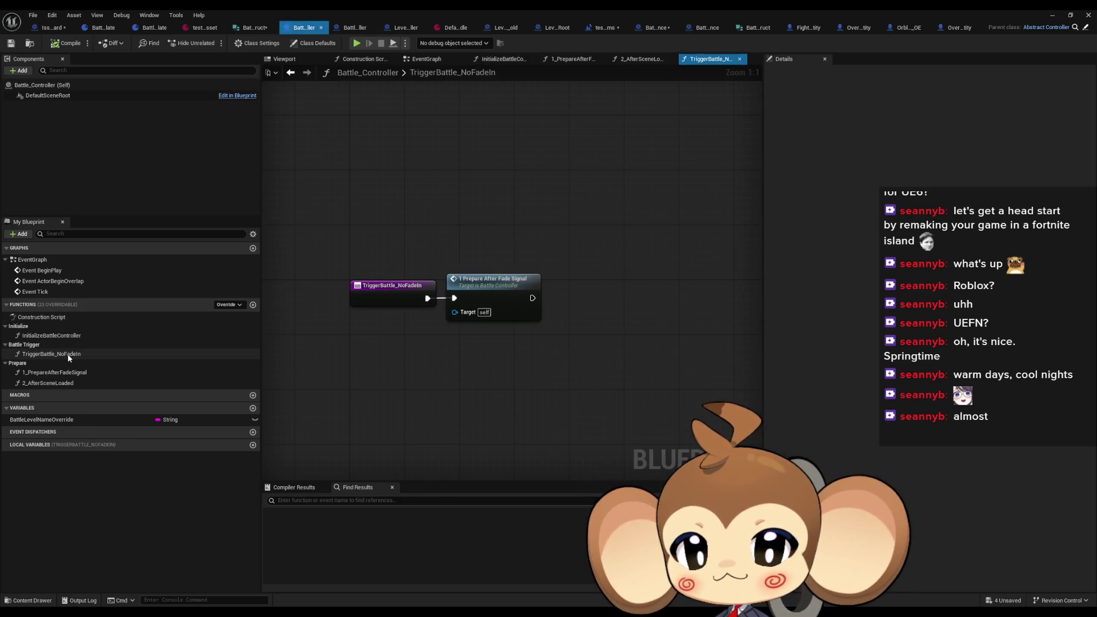
double_click(66, 384)
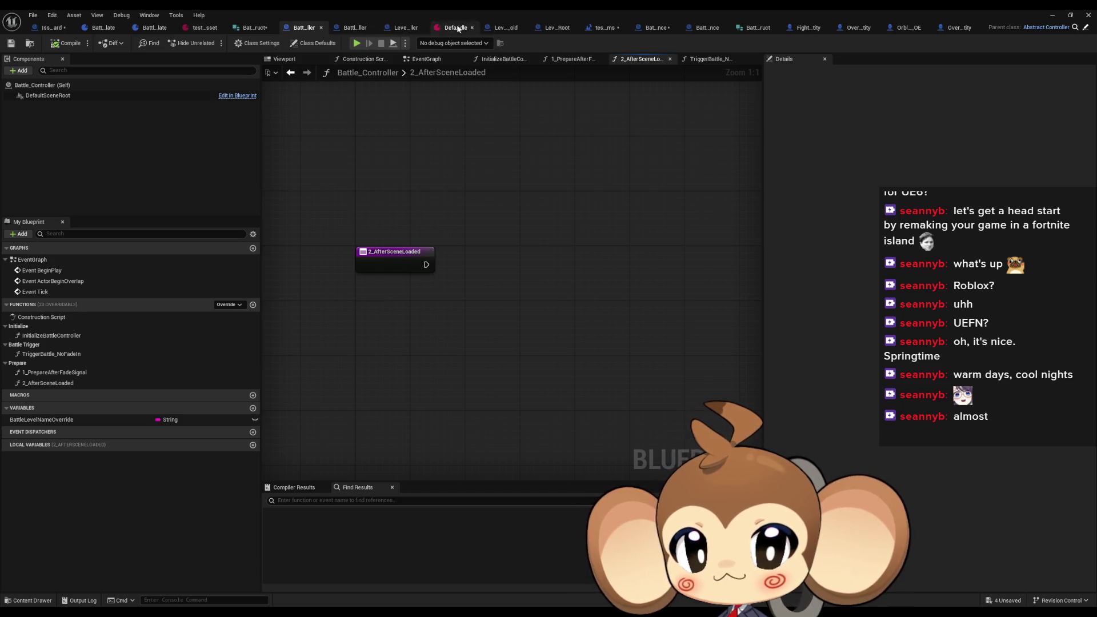
click(647, 30)
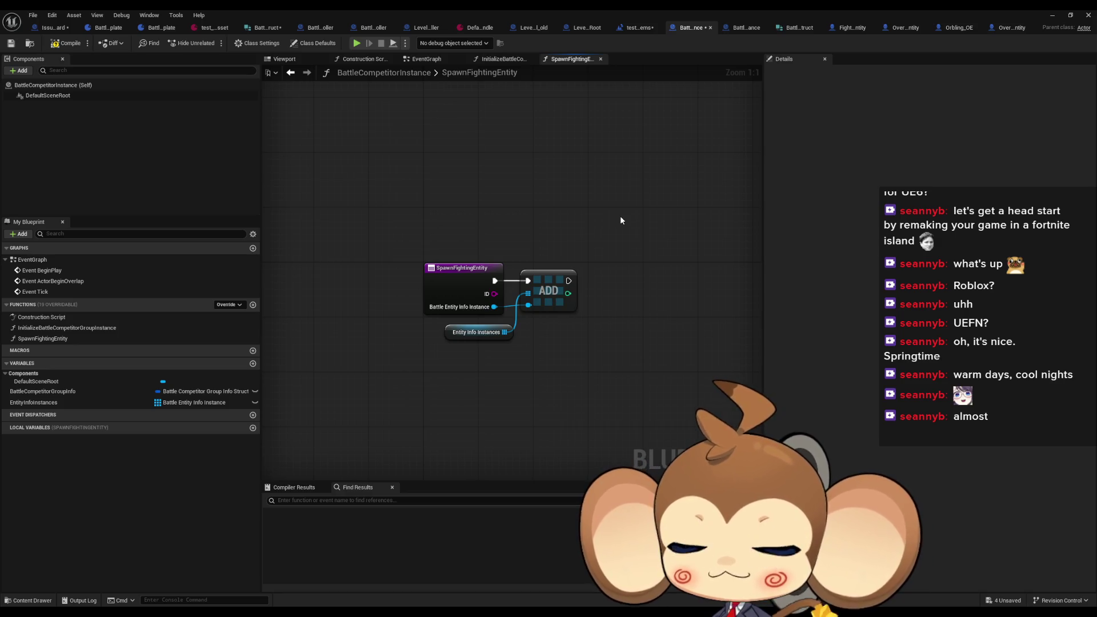
double_click(587, 9)
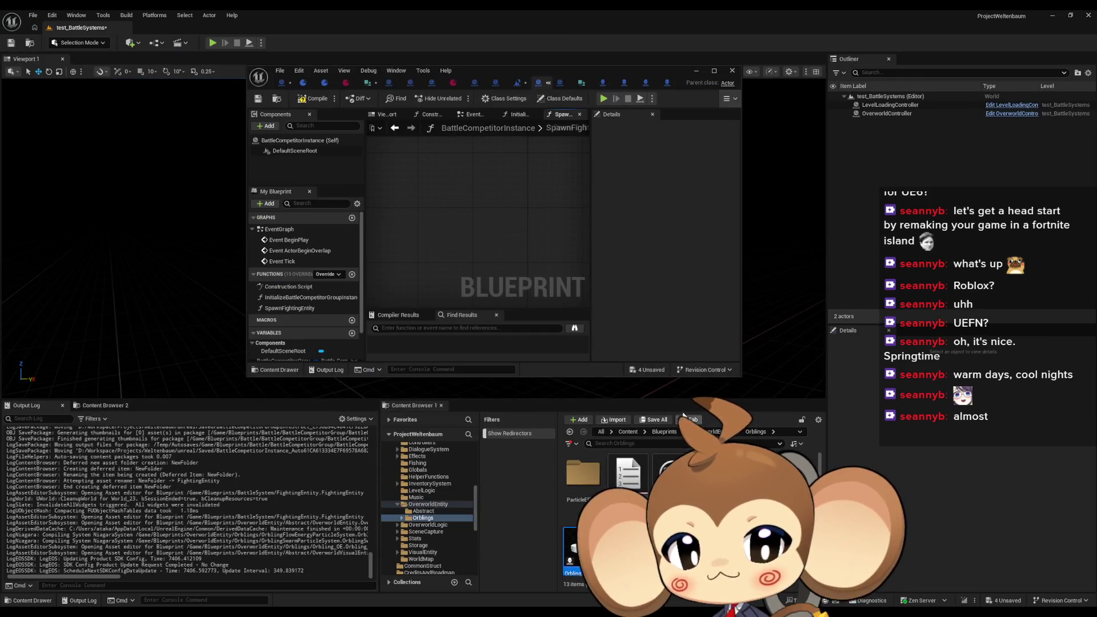
Step: In Blueprints/Battle/FightingEntity, create Blueprint FE_Abstract from the overworld entity class found via 'over wo ent'
click(664, 432)
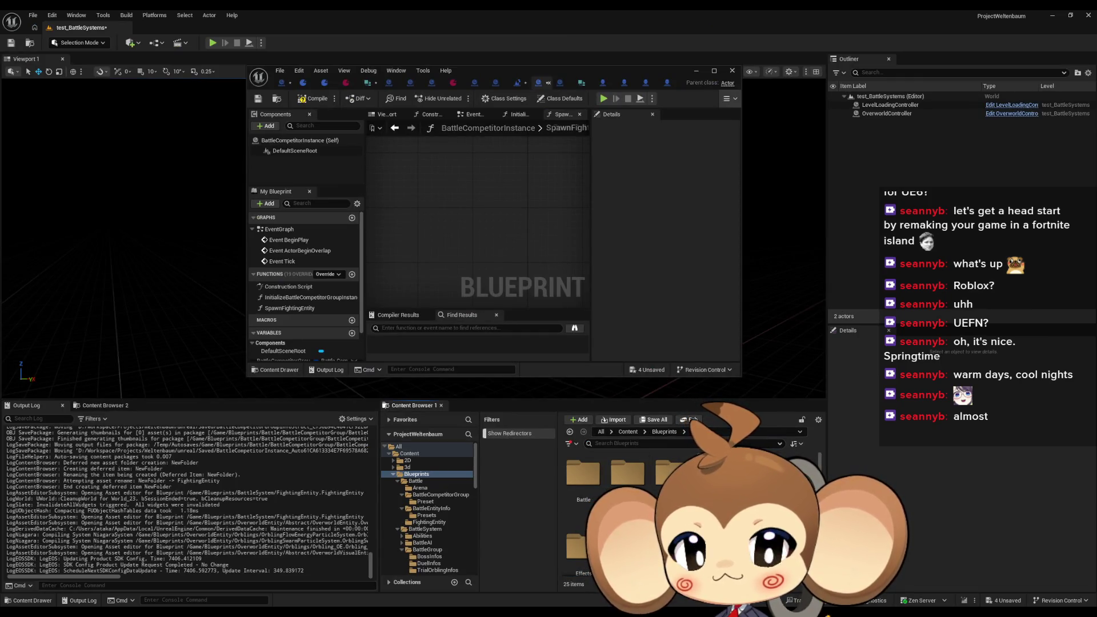
double_click(582, 473)
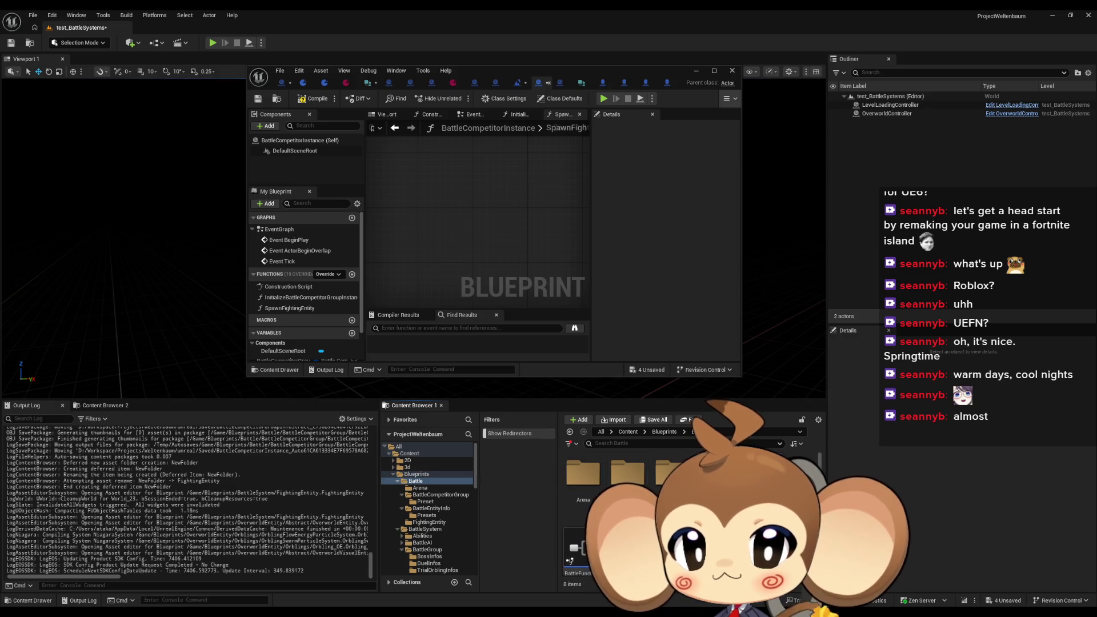
double_click(716, 473)
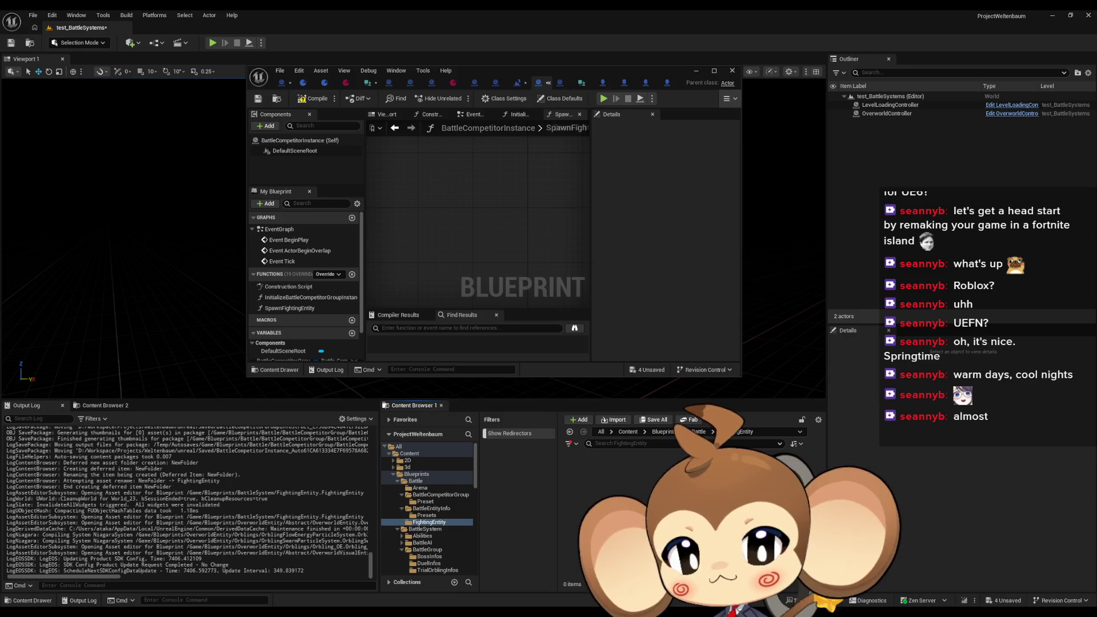
right_click(597, 482)
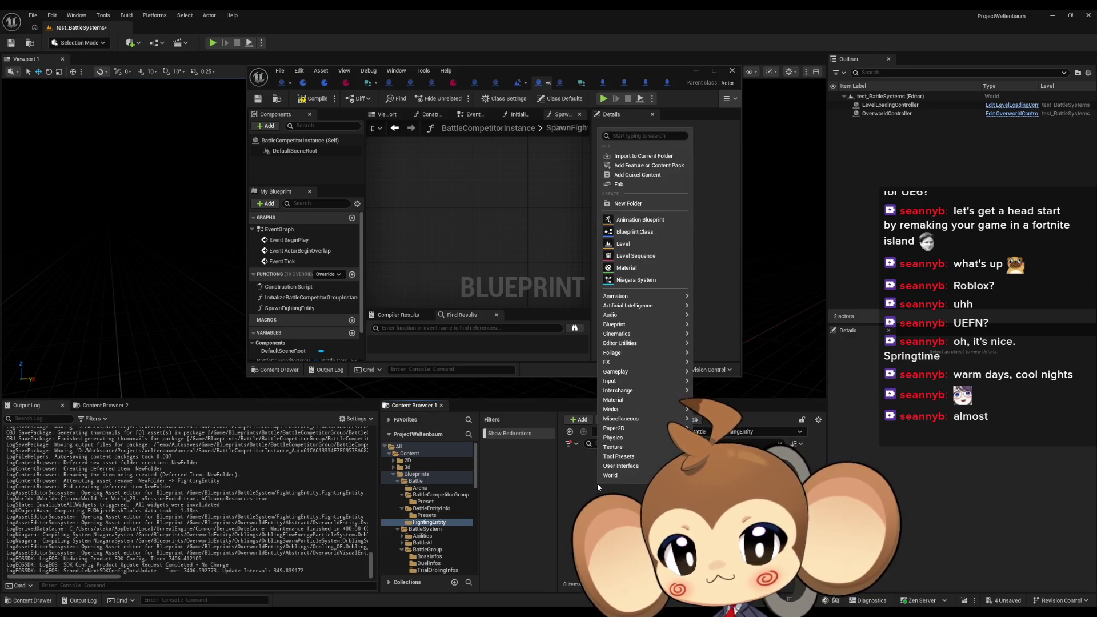
click(637, 233)
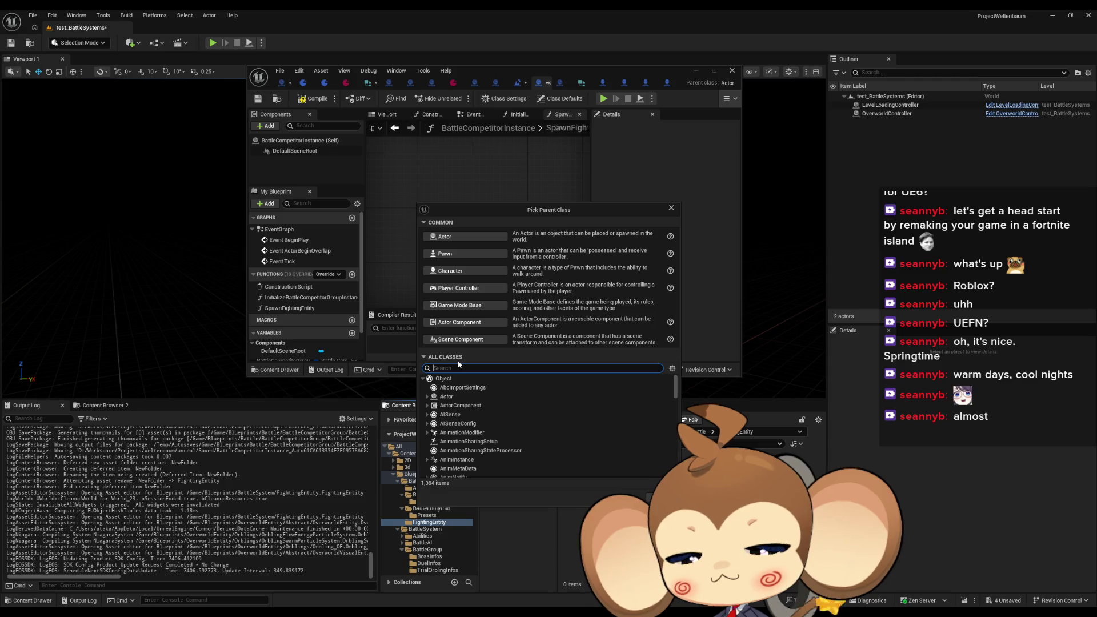
text(over wo)
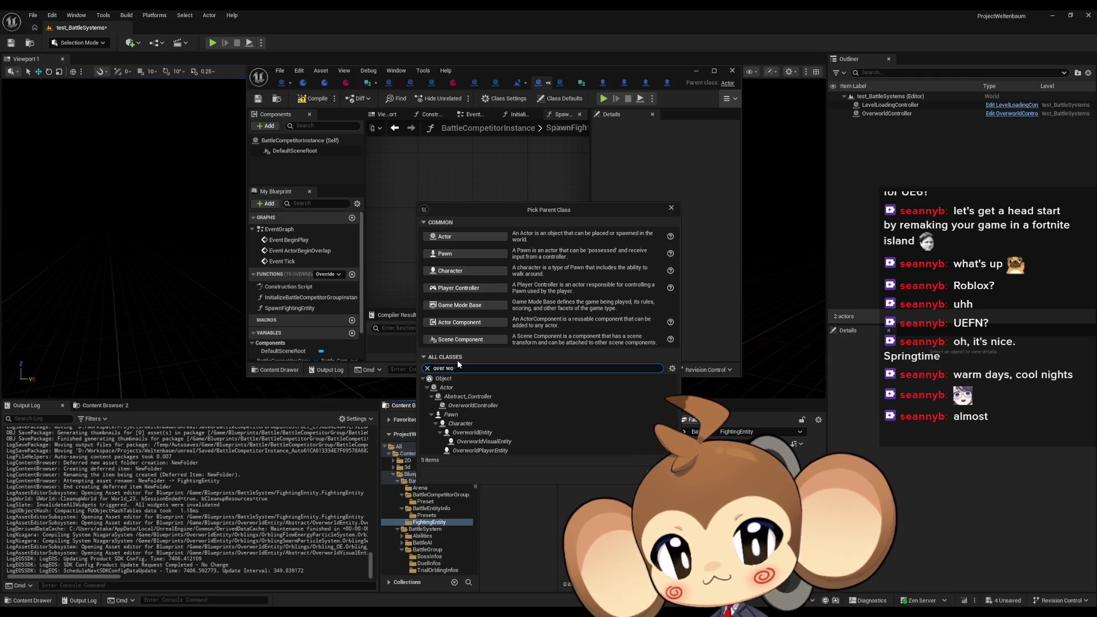
text( ent)
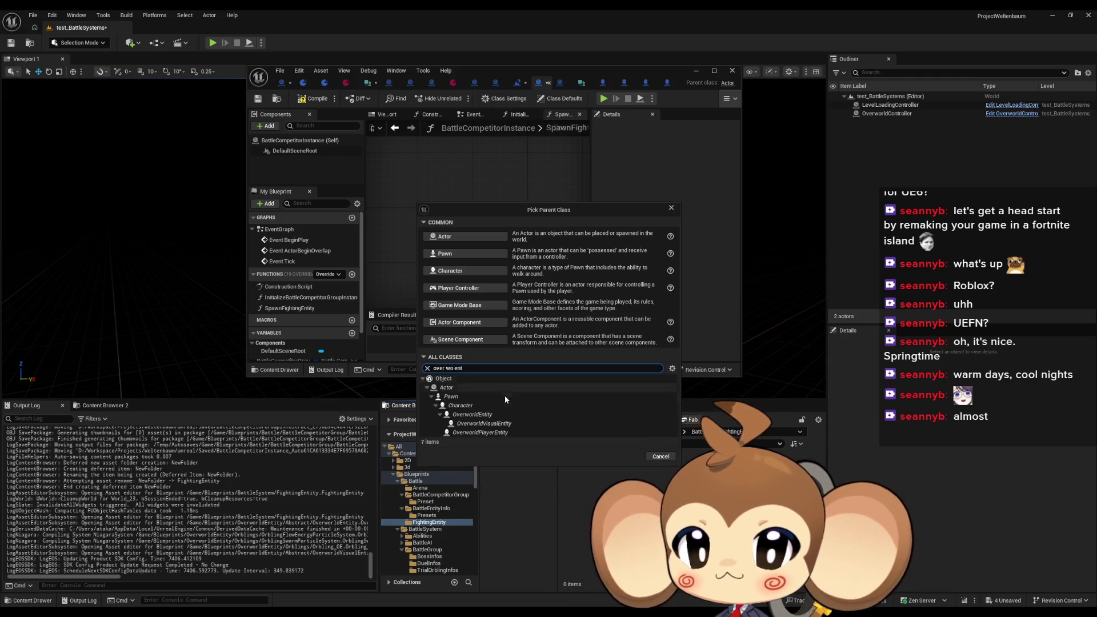
double_click(513, 427)
text(FE_E)
key(BackSpace)
text(Abstract)
key(Return)
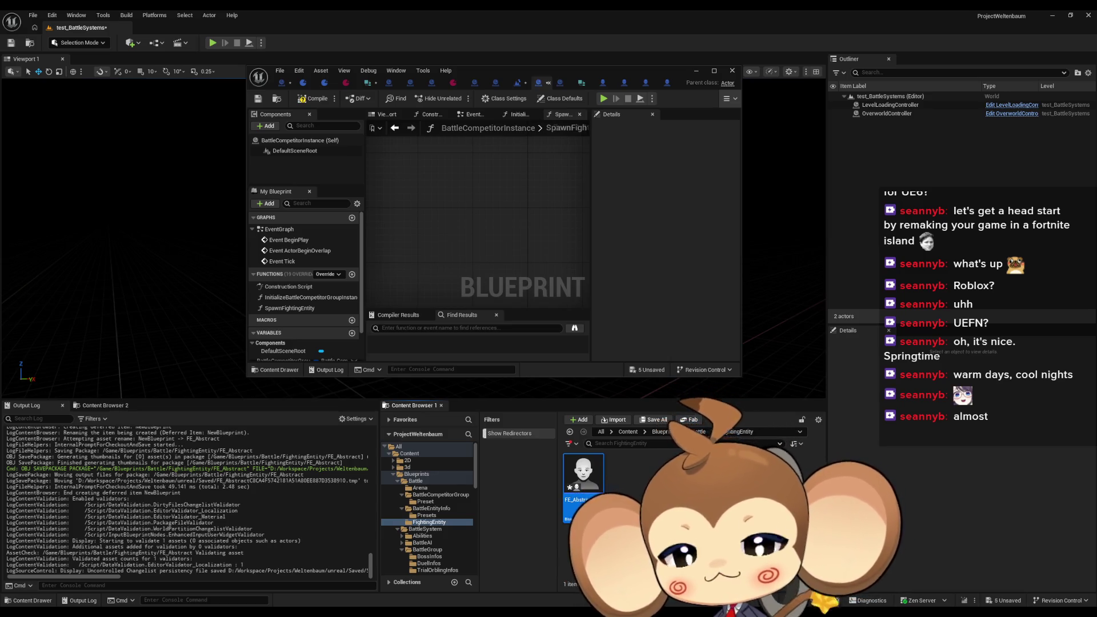
double_click(514, 71)
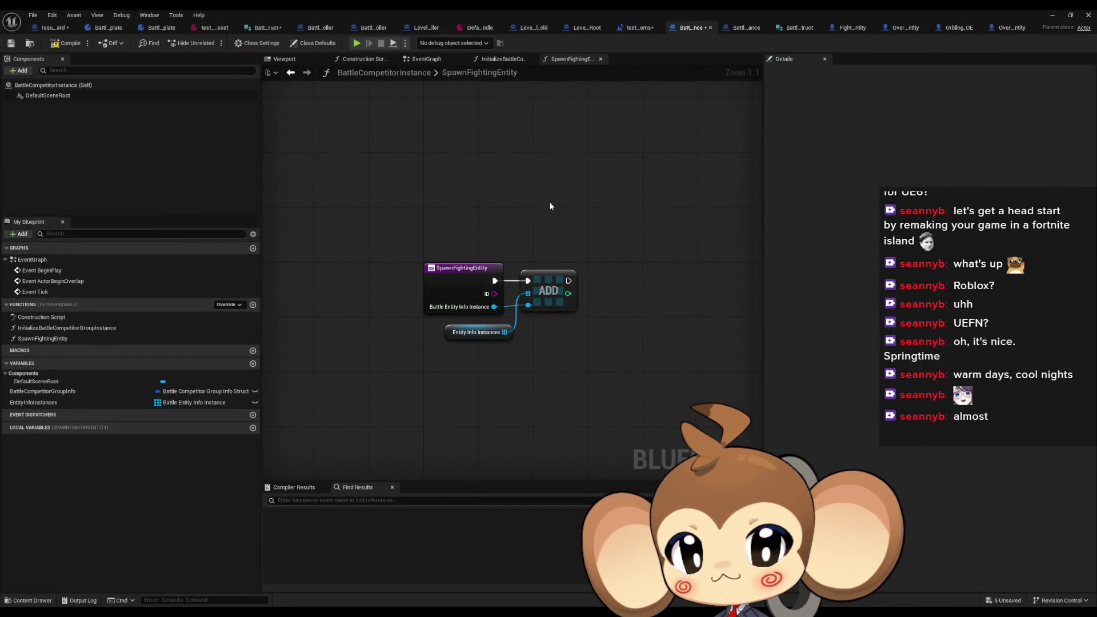
Step: Check the IssueBoard notes, then open InitializeBattleCompetitorGroupInstance in BattleCompetitorInstance and zoom out
mouse_move(536, 201)
mouse_down()
mouse_move(573, 205)
mouse_move(543, 218)
mouse_move(544, 207)
mouse_up()
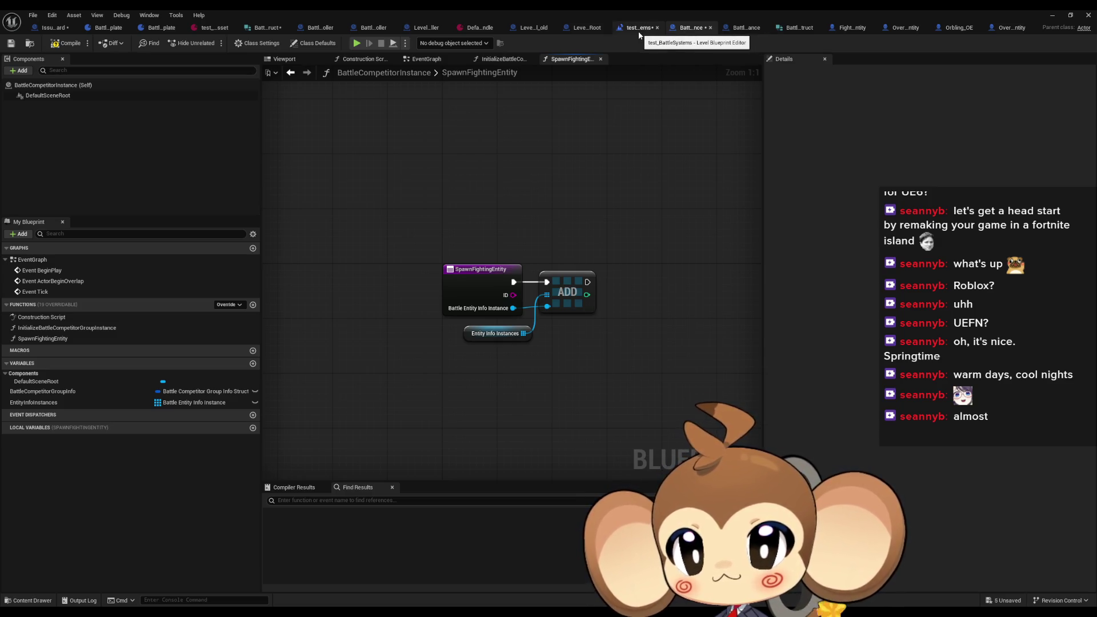
click(52, 29)
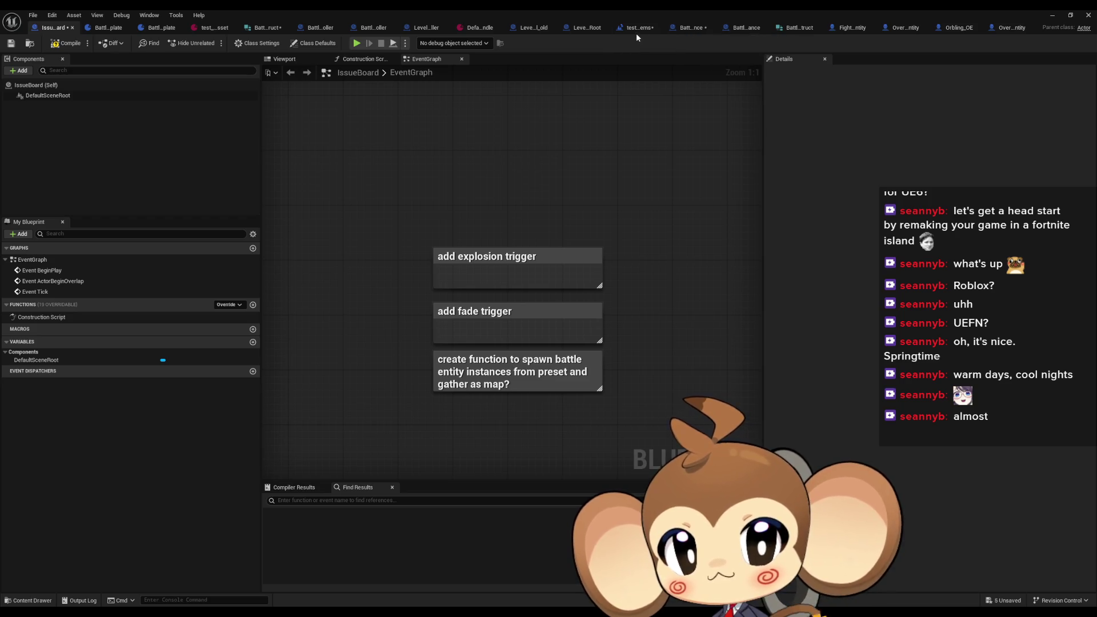
click(696, 30)
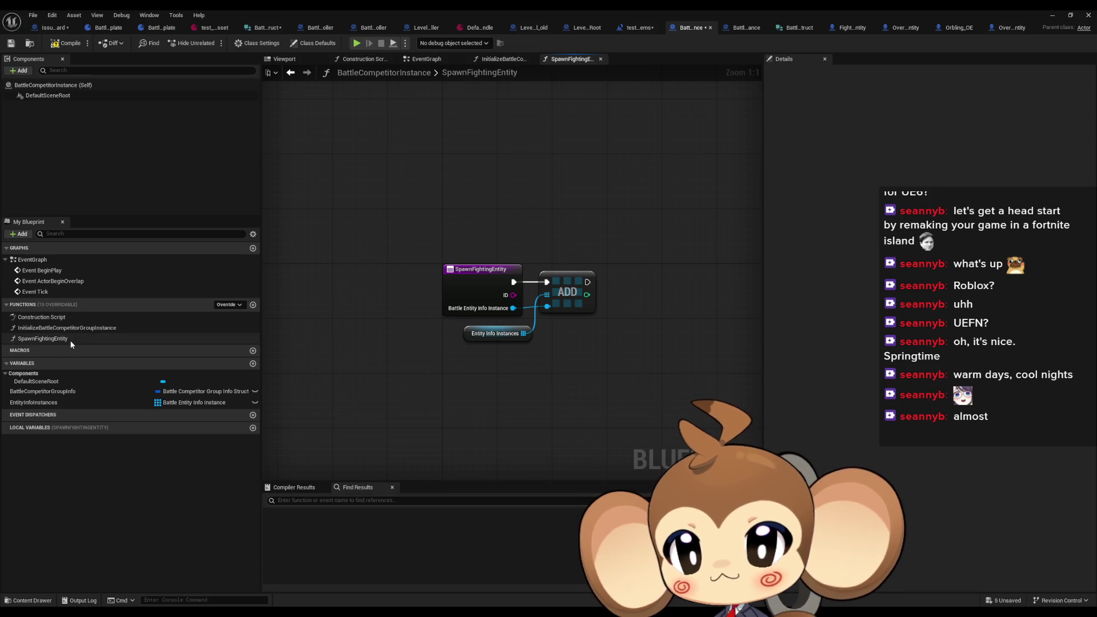
double_click(50, 328)
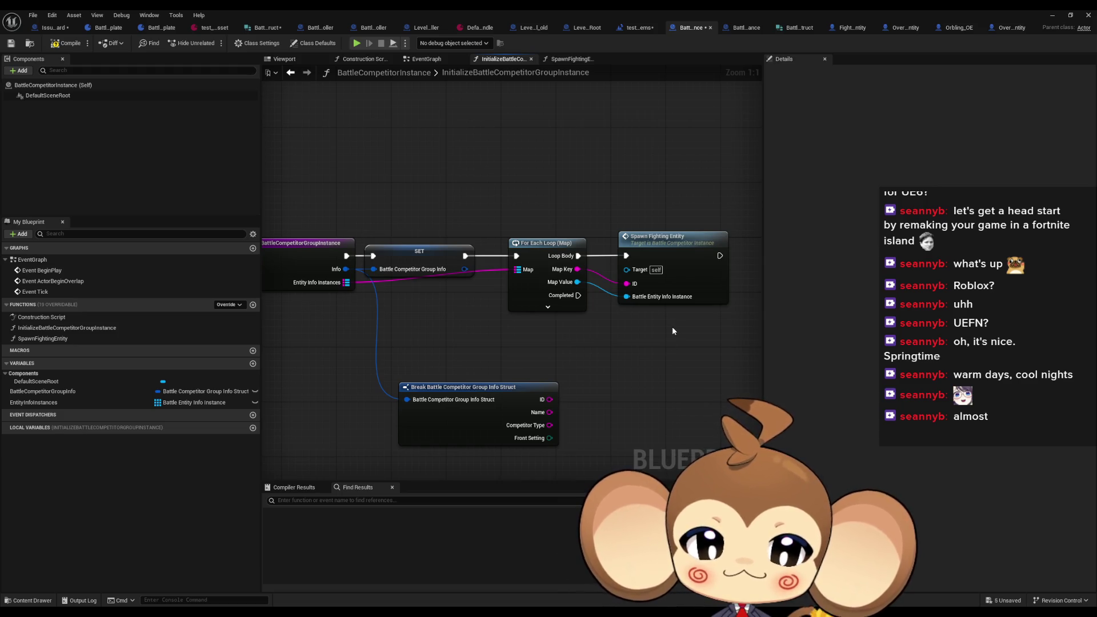
scroll(632, 348, down, 1)
drag(632, 348, 585, 351)
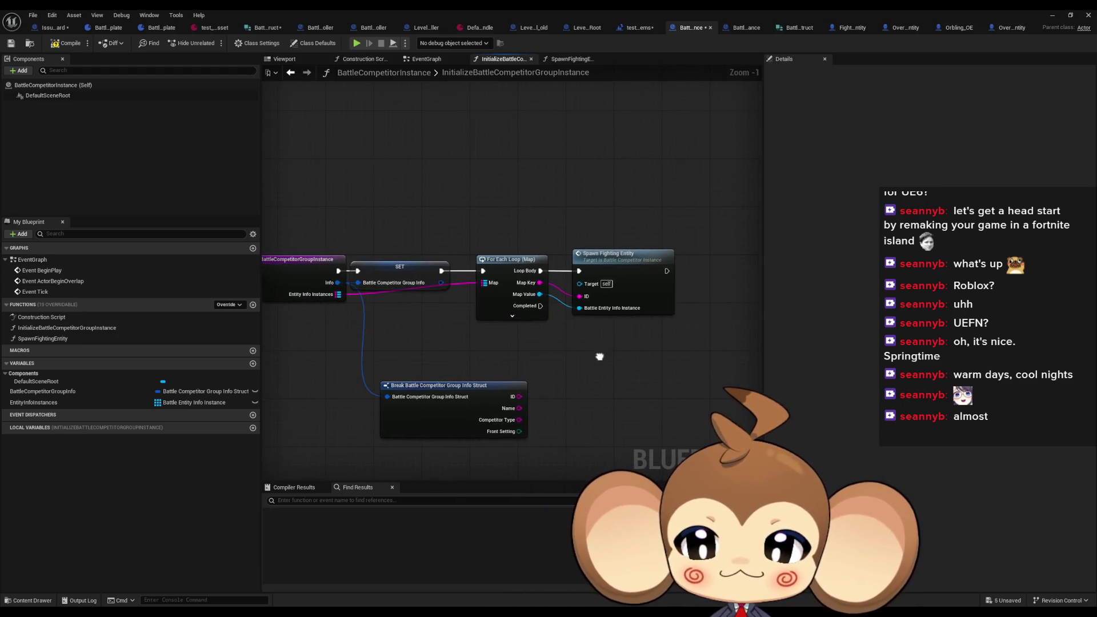
Step: Change EntityInfoInstances from Battle Entity Info Instance to FE Abstract and confirm the type change
click(203, 405)
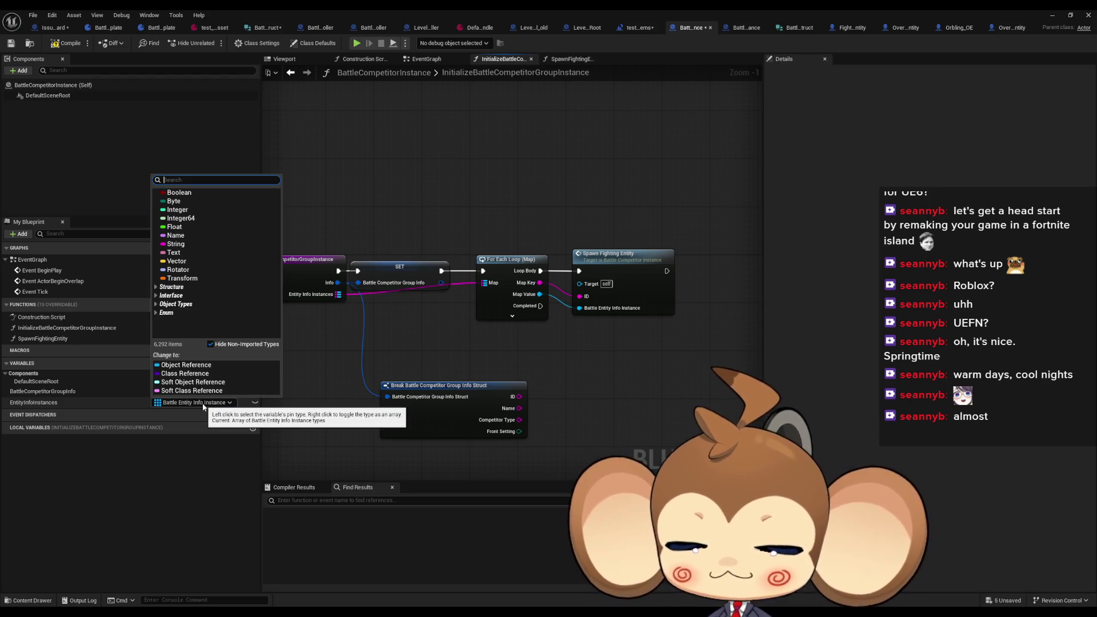
text(fe)
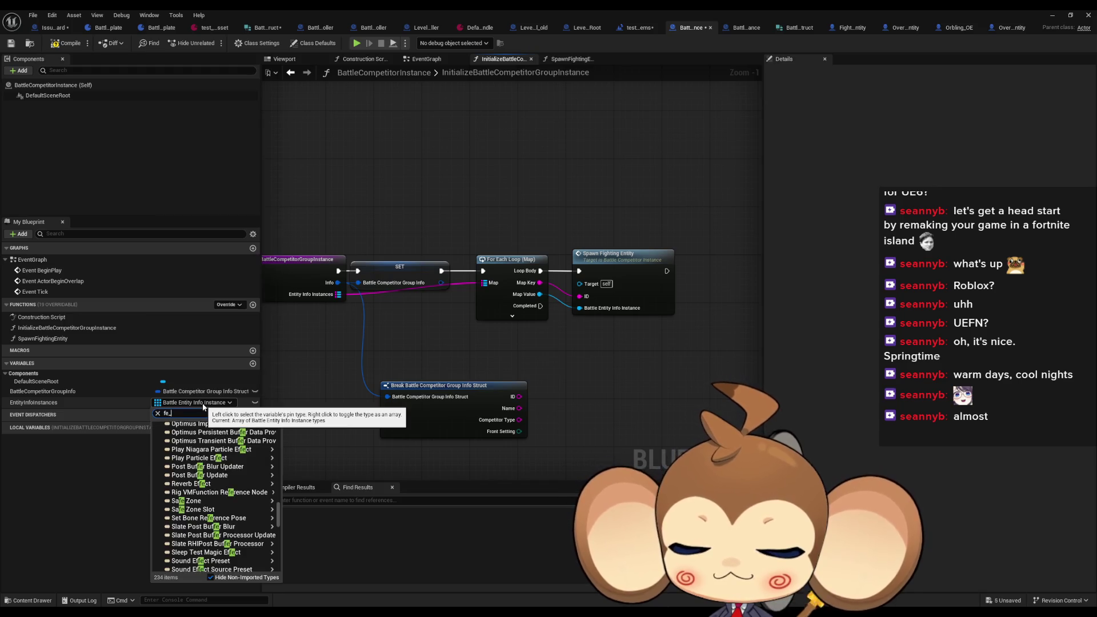
text(_abs)
click(191, 434)
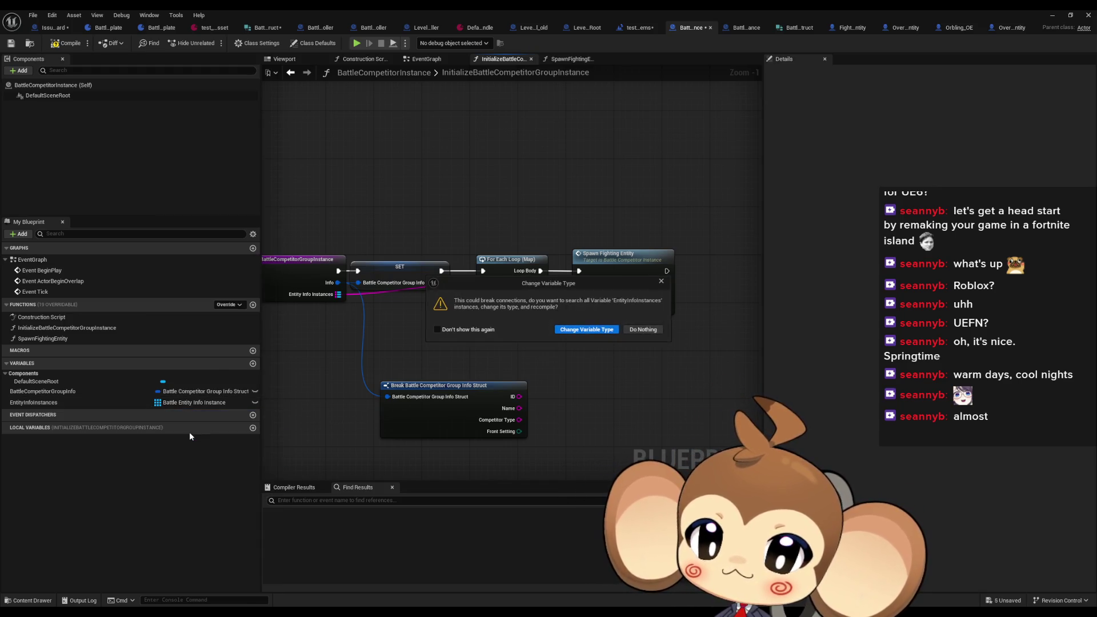
click(588, 331)
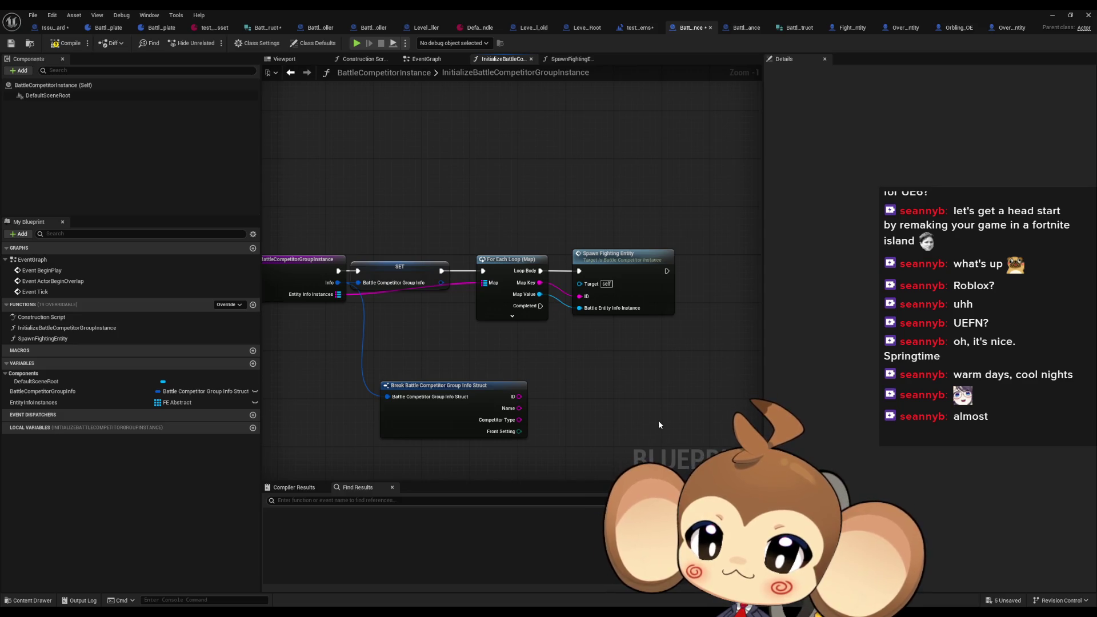
Step: Rename EntityInfoInstances to FightingEntitys, then fix the spelling to FightingEntities
click(65, 404)
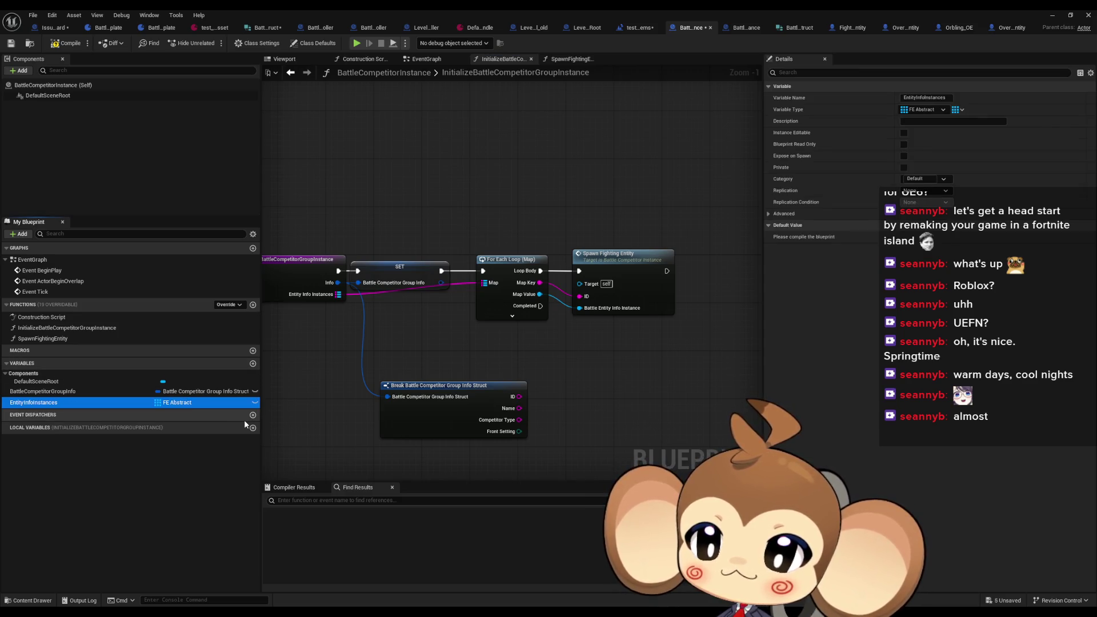
key(F2)
text(F)
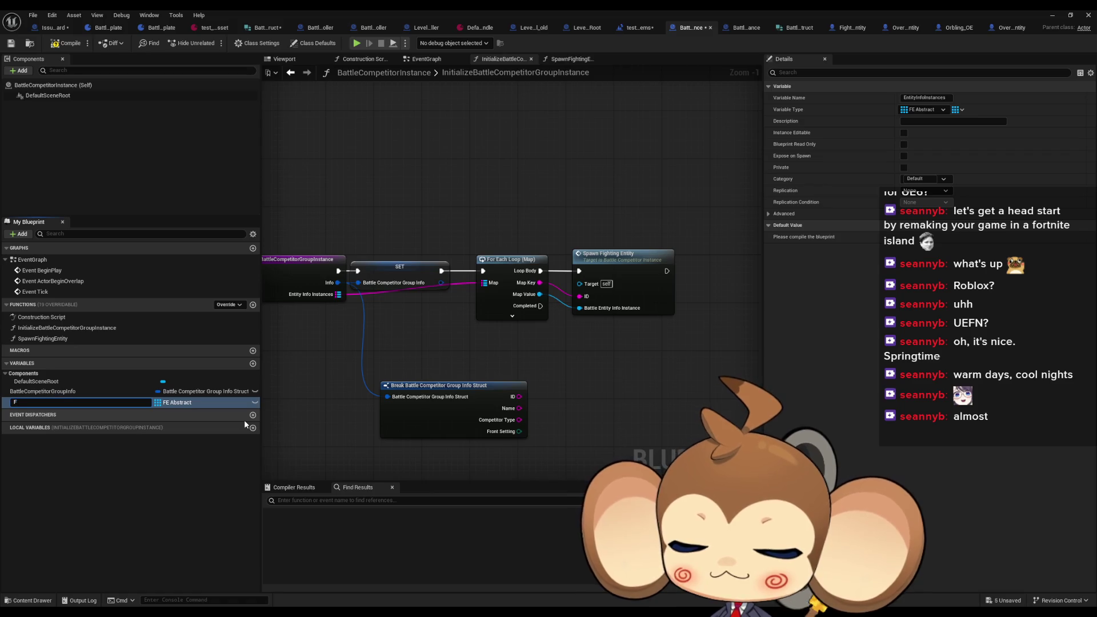
text(ightingEnti)
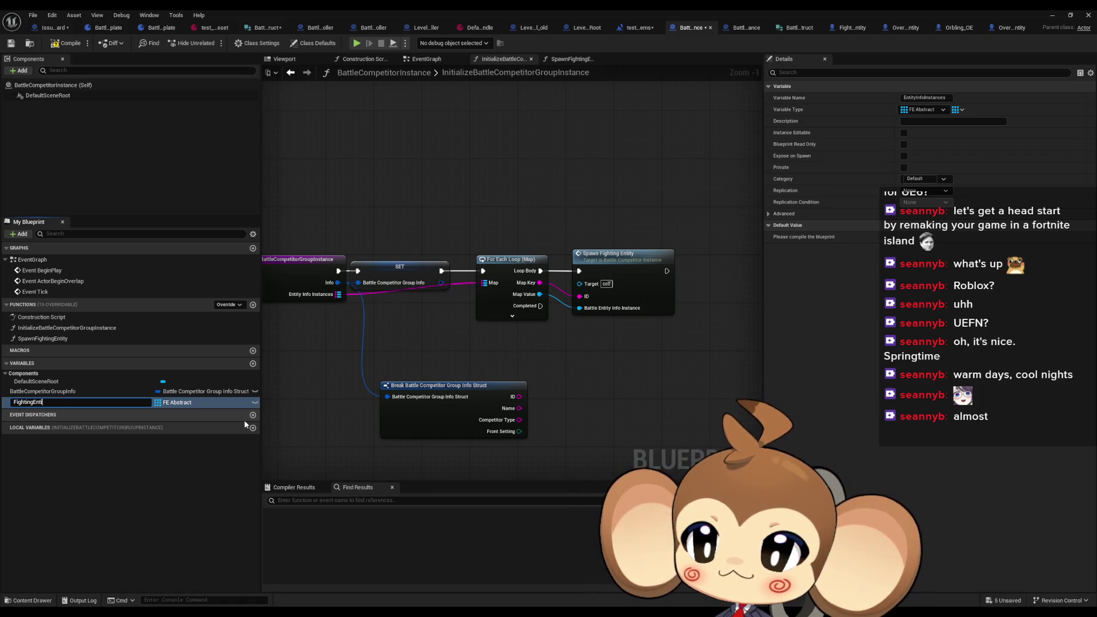
text(tys)
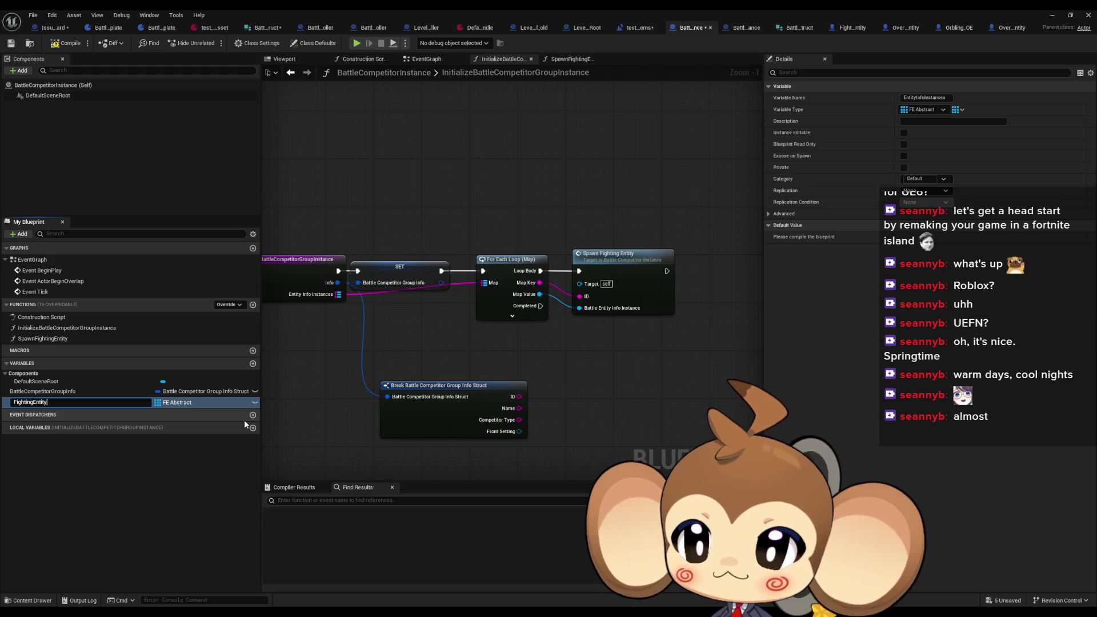
key(Return)
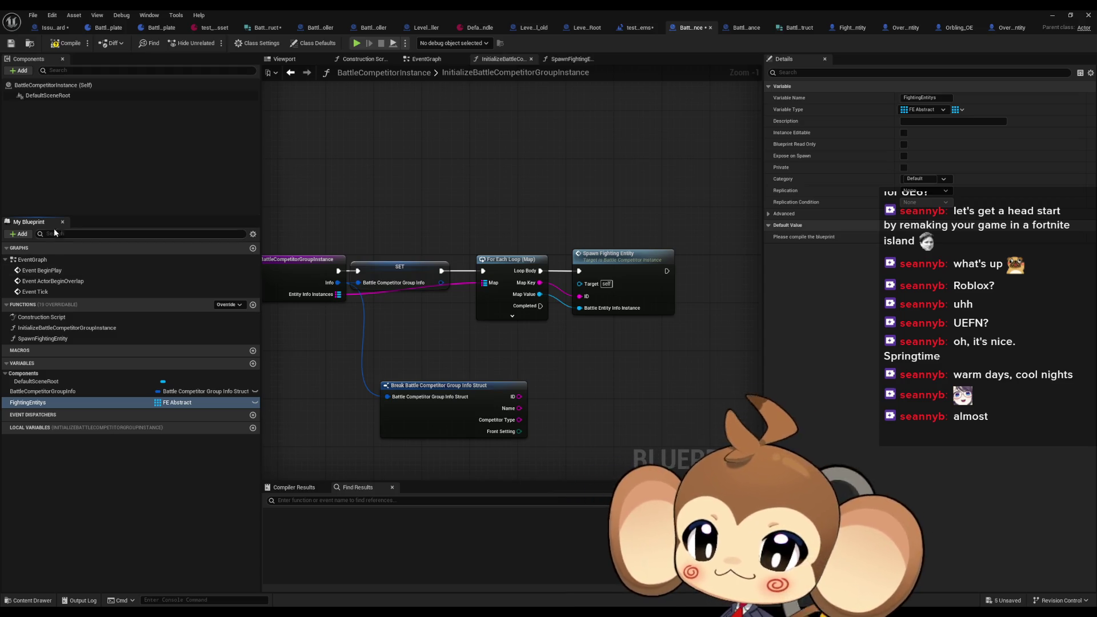
click(71, 402)
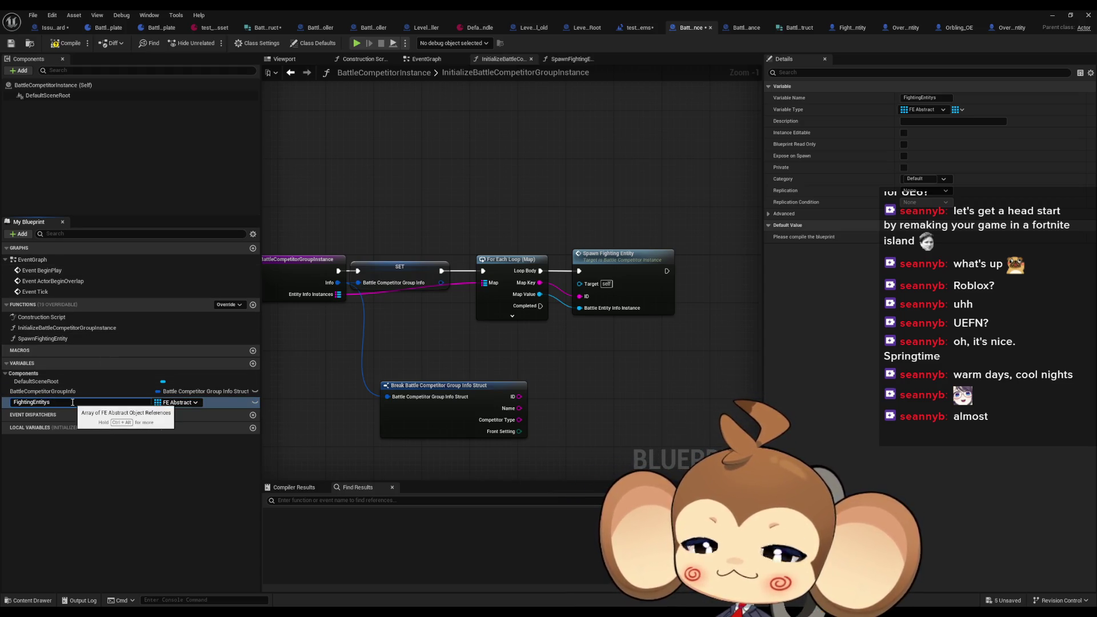
key(BackSpace)
key(BackSpace)
text(ies)
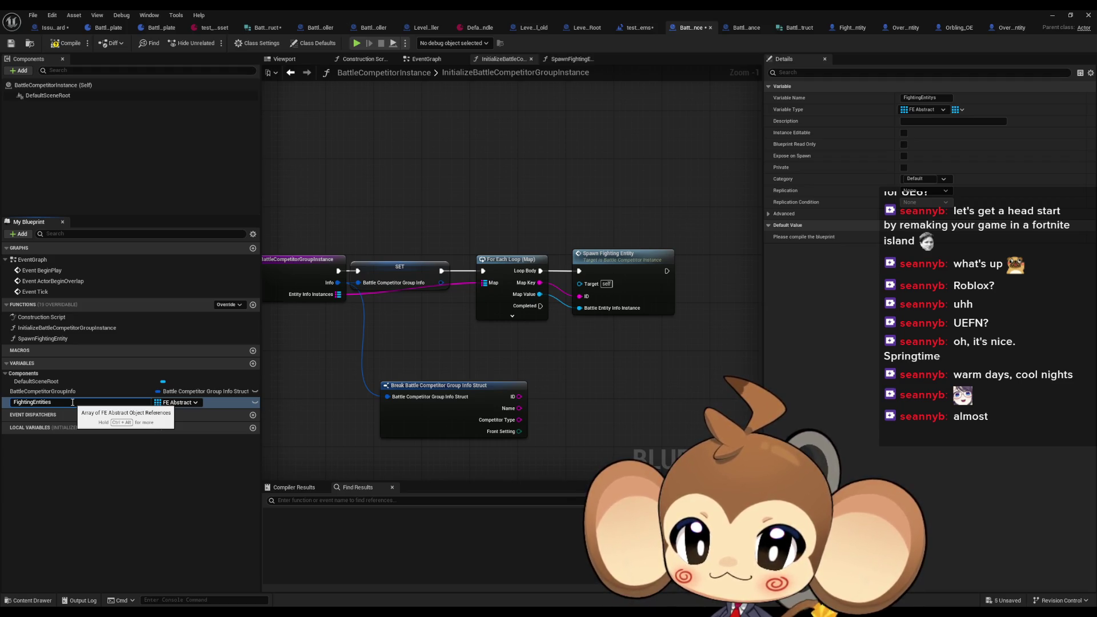
key(Return)
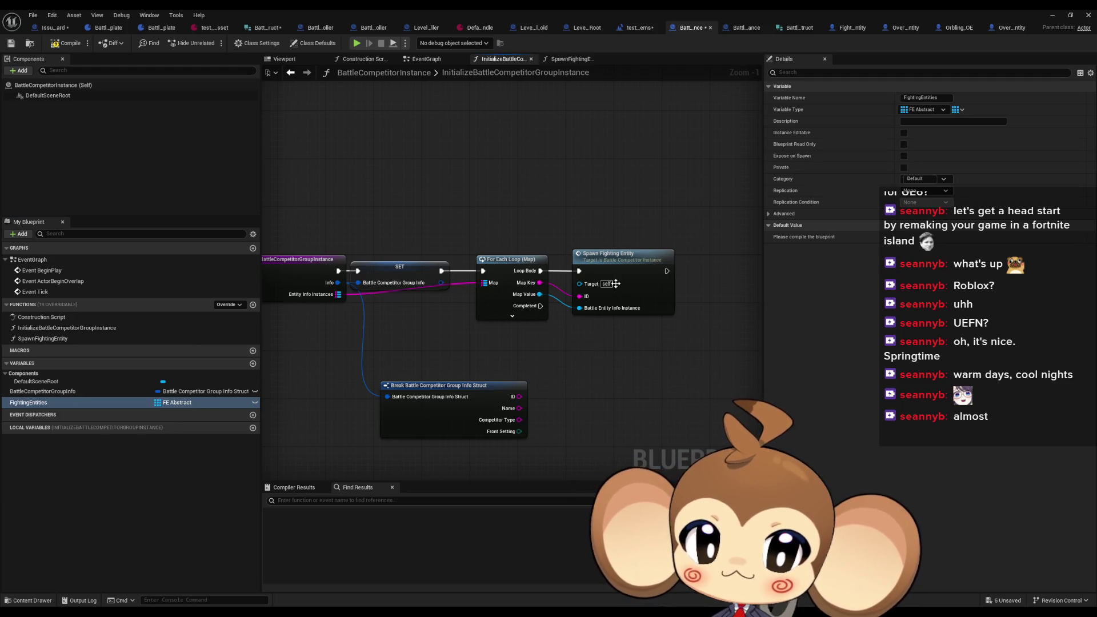
Step: In the SpawnFightingEntity graph, delete the old Entity Info Instances getter and its ADD node
double_click(627, 287)
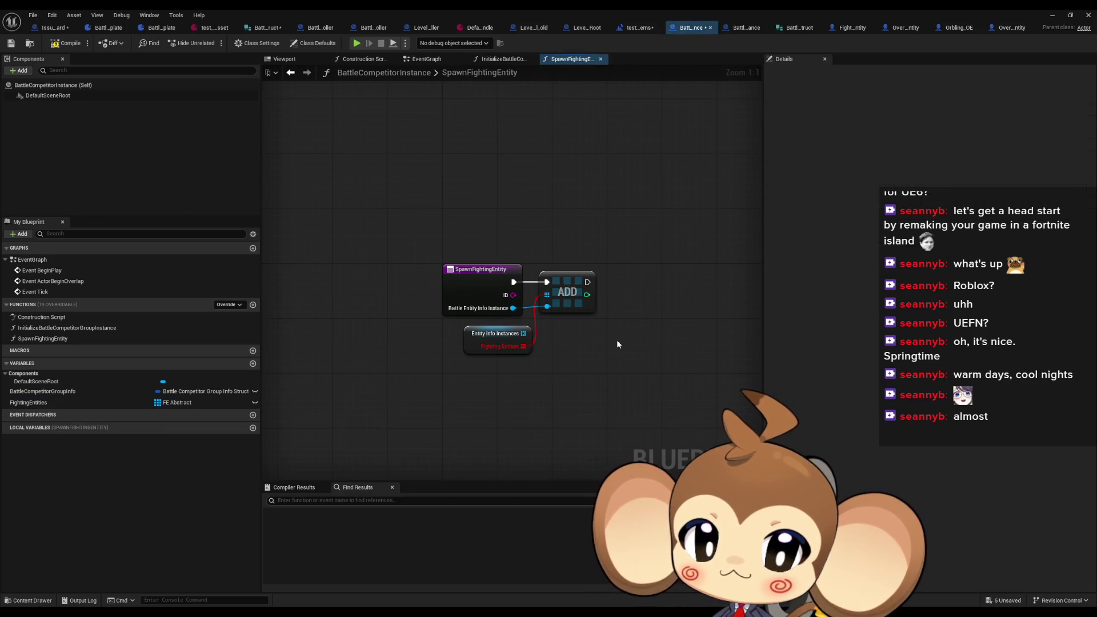
click(495, 334)
key(Delete)
click(553, 297)
key(Delete)
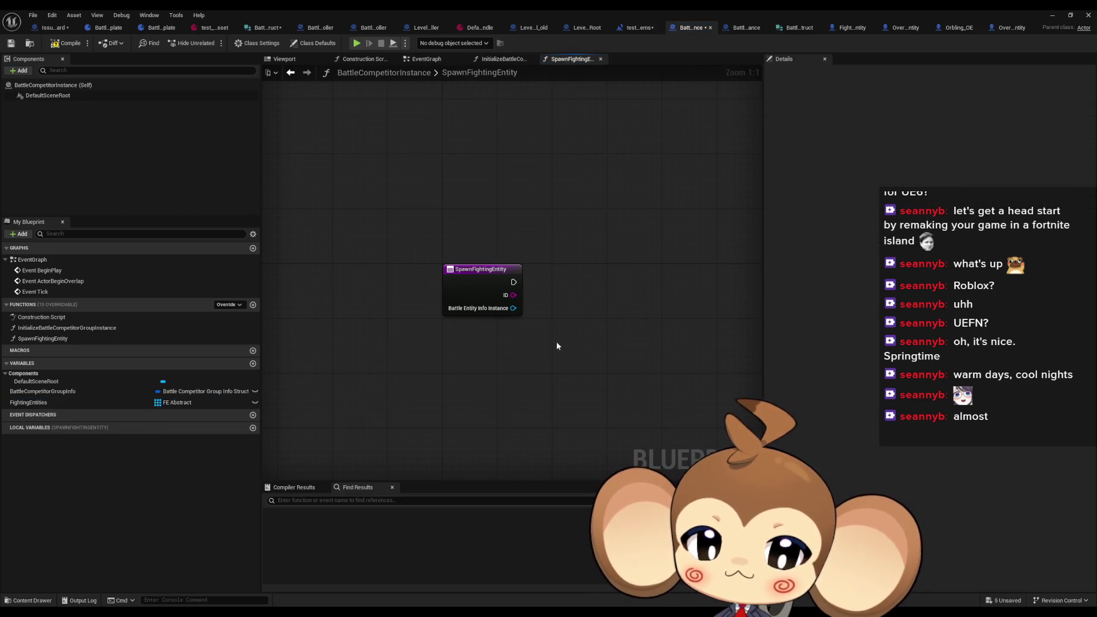
drag(473, 360, 319, 356)
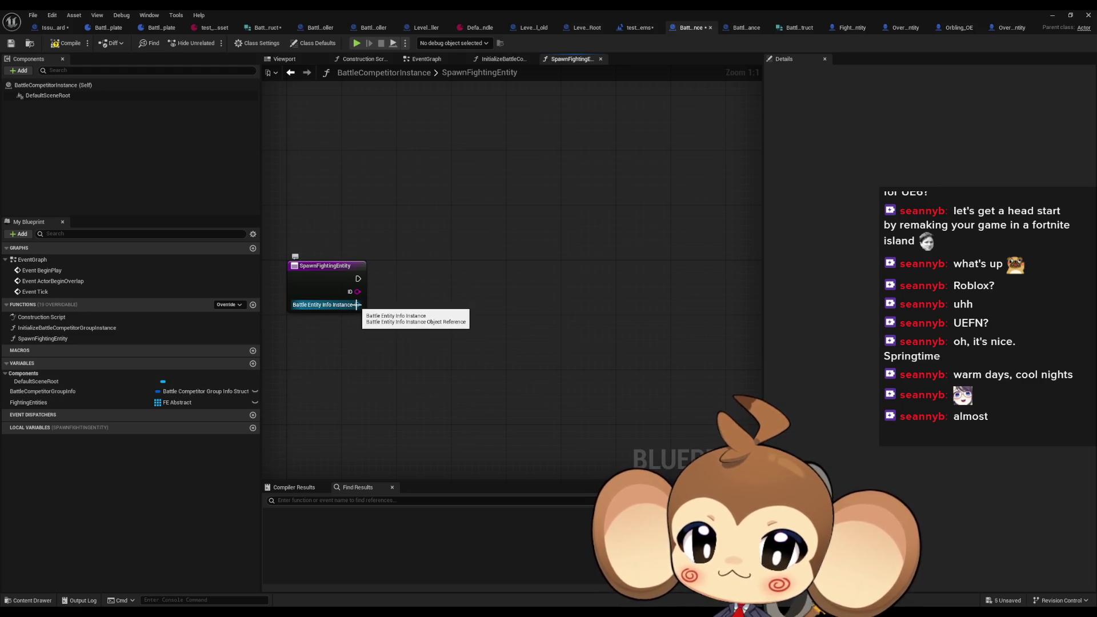
Step: Place a FightingEntities getter and feed it into an array Add node
mouse_move(65, 403)
mouse_down()
mouse_move(512, 211)
mouse_move(497, 206)
mouse_move(597, 272)
mouse_up()
click(517, 213)
text(add)
key(Return)
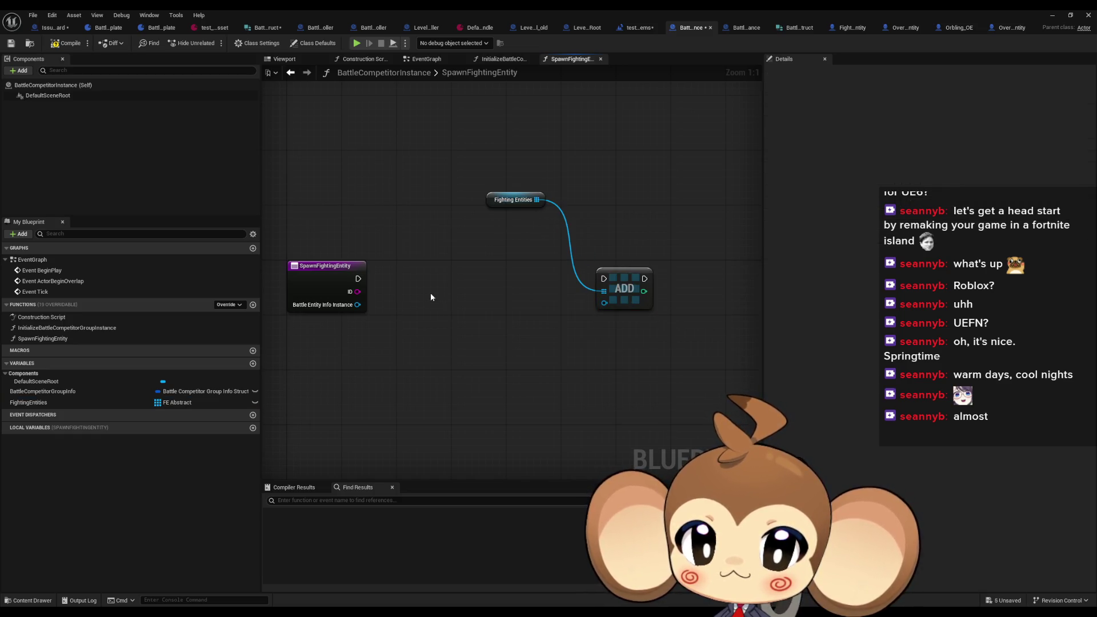
Step: Add a Spawn Actor from Class node with its Spawn Transform split, leaving the class unset
right_click(430, 292)
text(spawna ct)
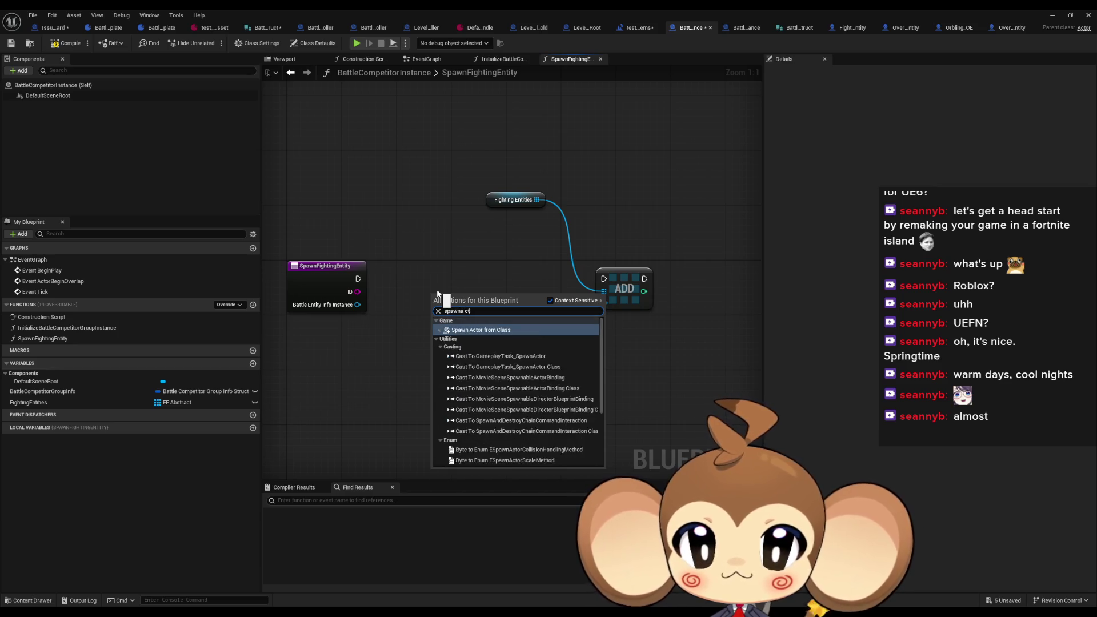
key(Return)
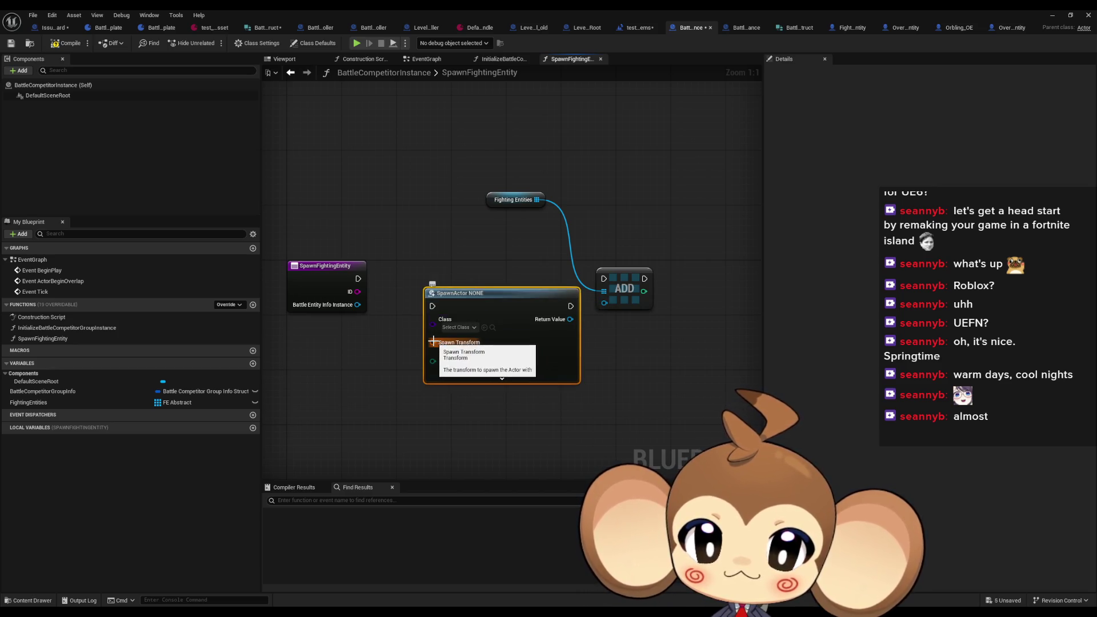
right_click(435, 341)
click(466, 392)
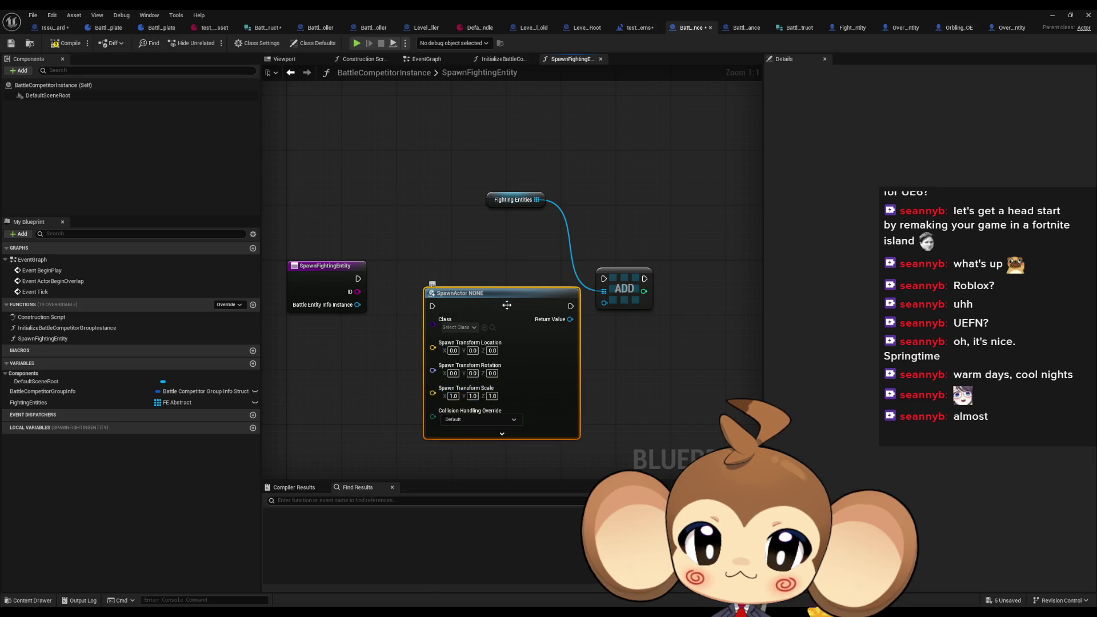
drag(507, 305, 493, 285)
click(460, 308)
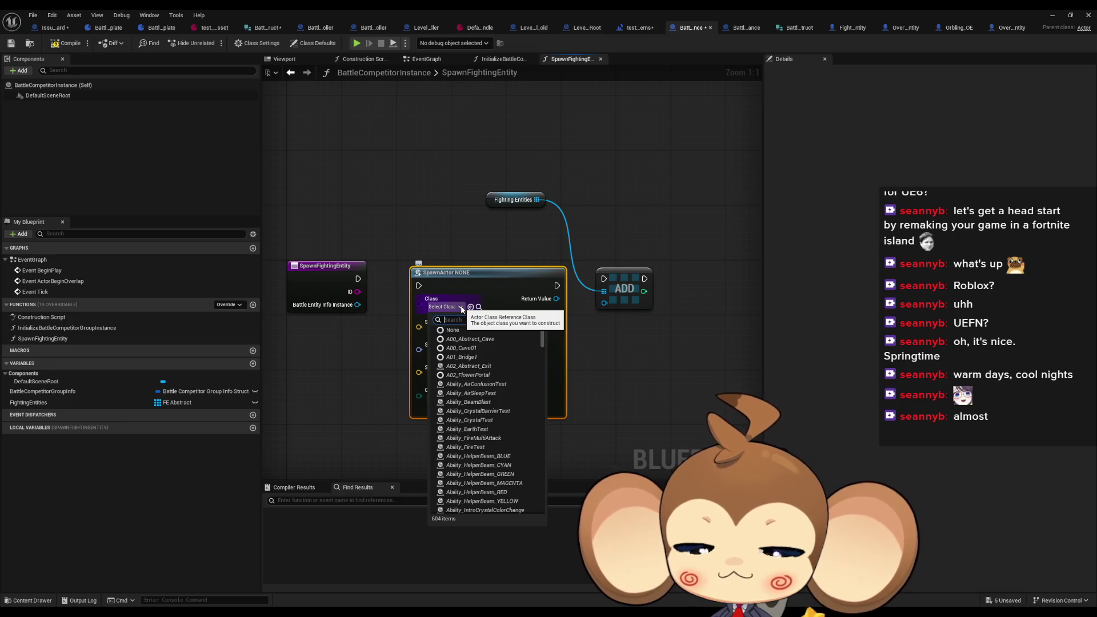
click(366, 311)
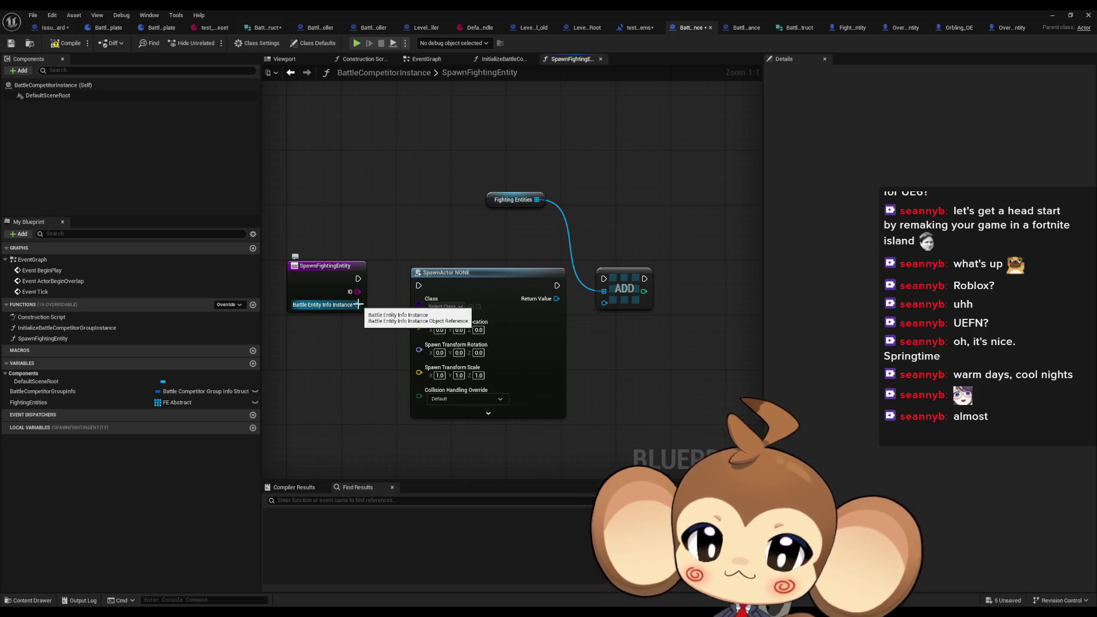
drag(358, 304, 313, 359)
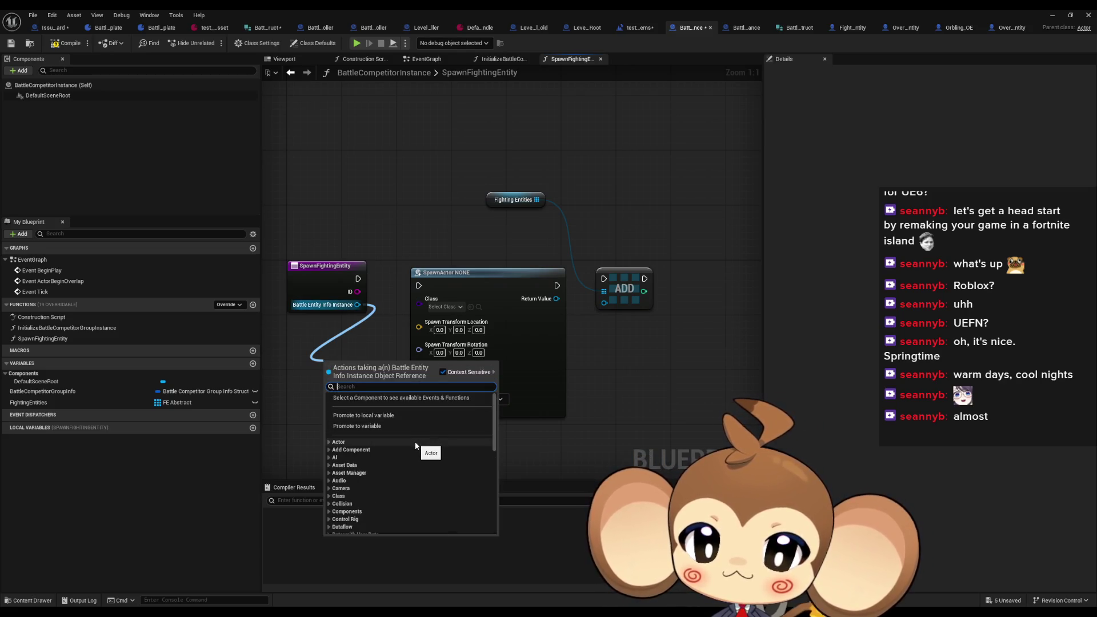
Step: Get Battle Entity Info from the function's Battle Entity Info Instance input and duplicate that node
text(def)
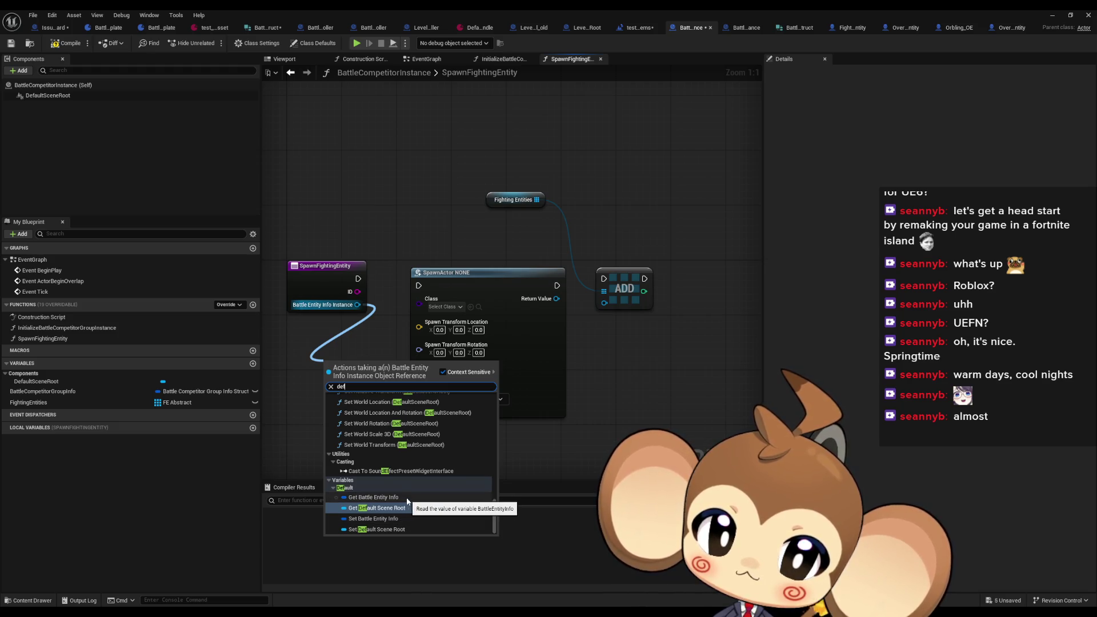
click(403, 496)
drag(355, 363, 301, 364)
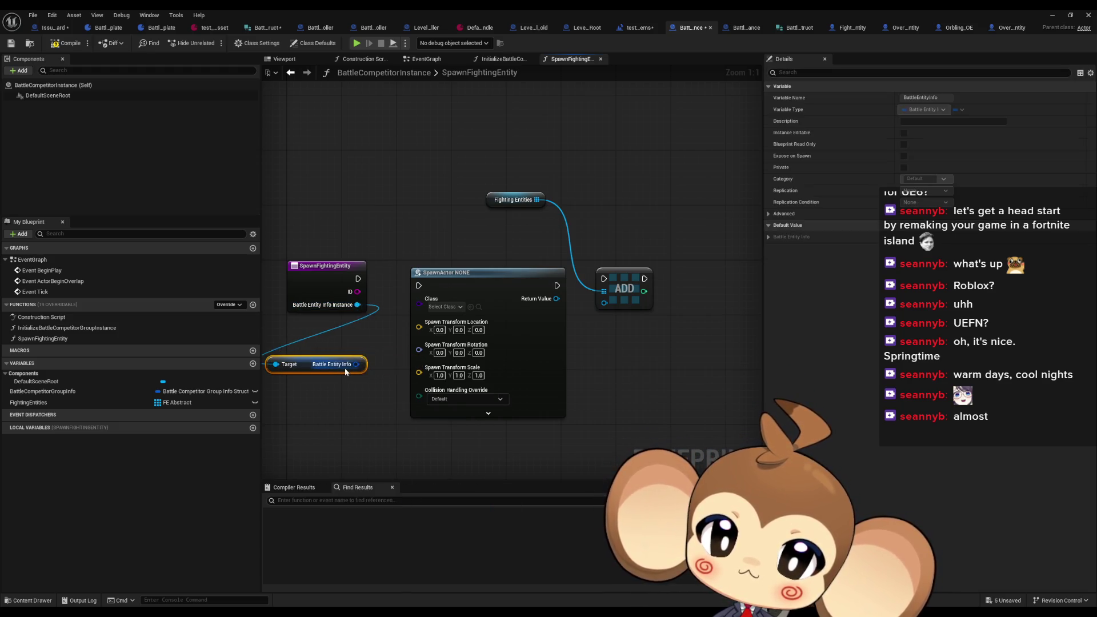
right_click(355, 366)
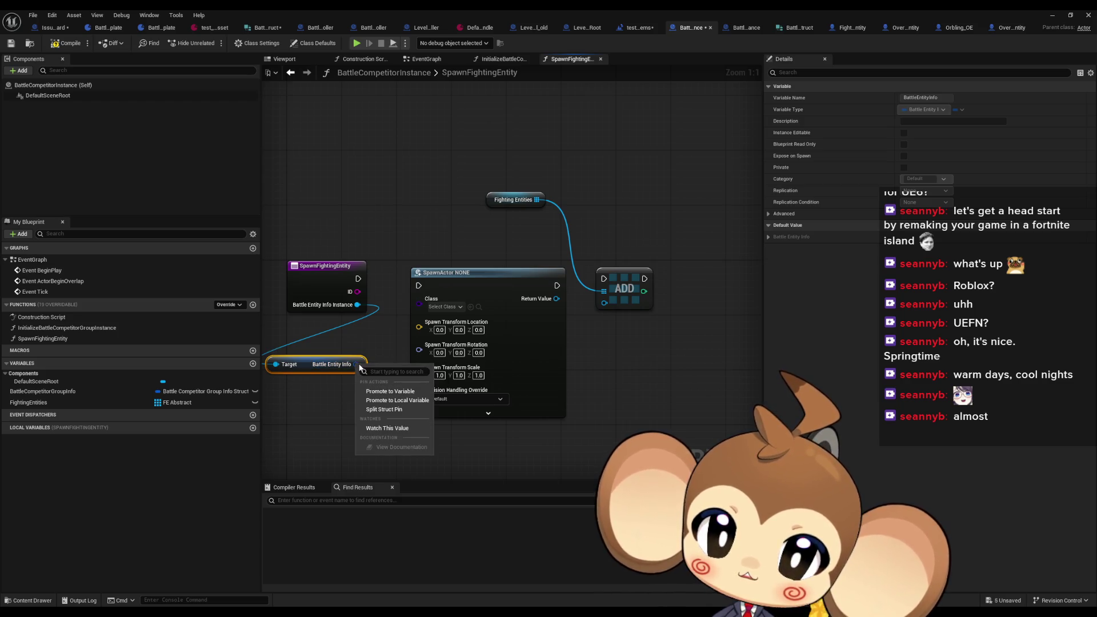
click(310, 366)
drag(310, 367, 317, 339)
key(ctrl+c)
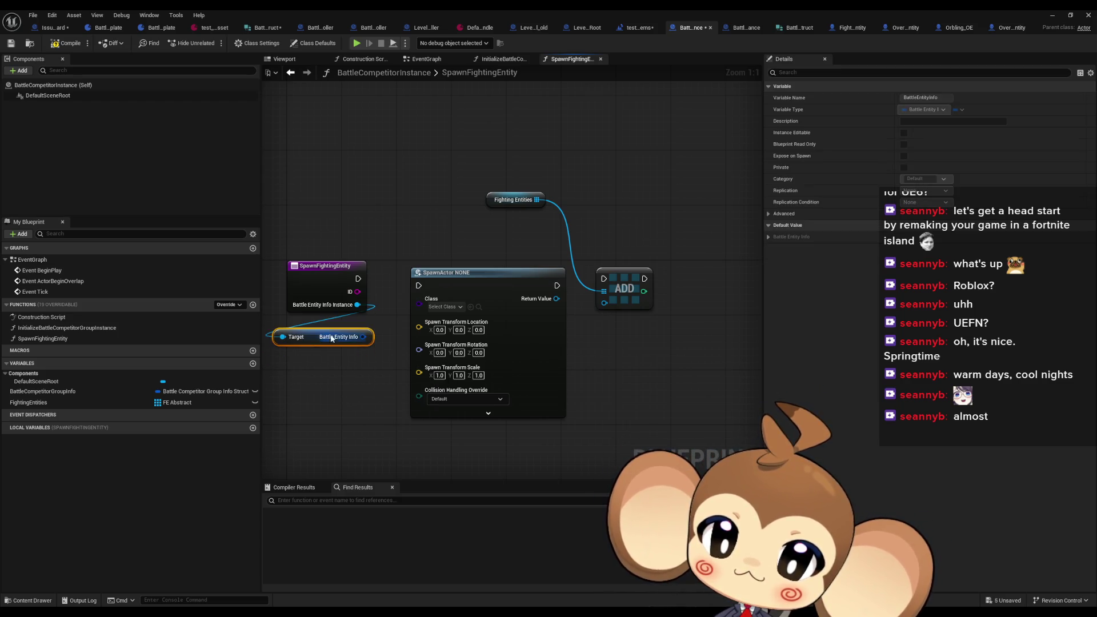
key(ctrl+v)
Step: Split the duplicate's output, wire the function input to its target, then recombine the struct pin
right_click(363, 382)
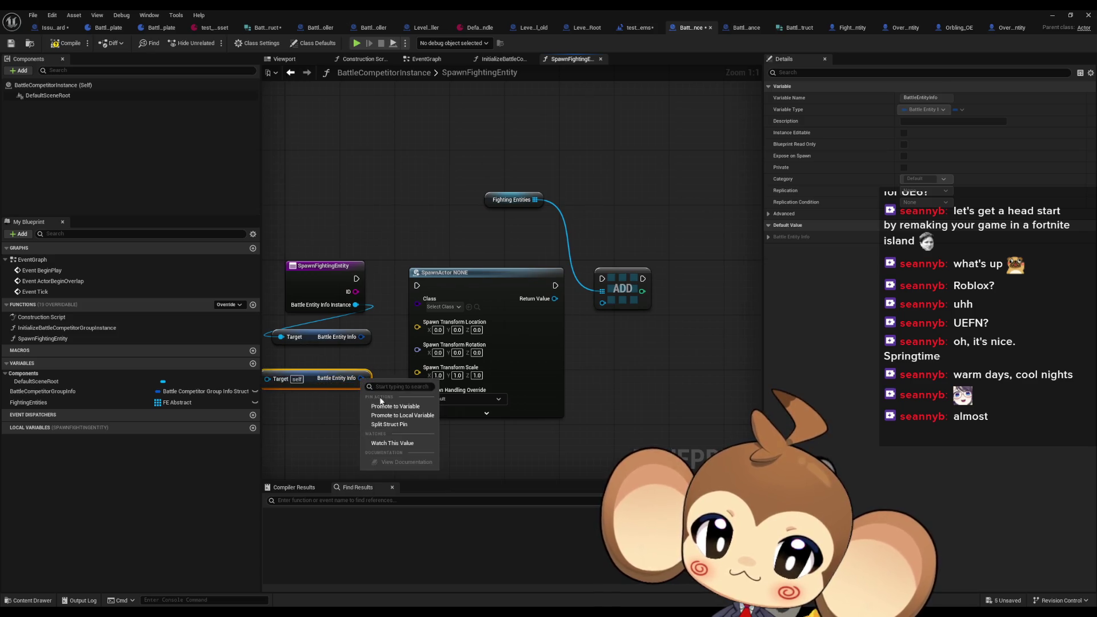
click(400, 423)
mouse_move(308, 369)
mouse_down()
mouse_move(411, 309)
mouse_move(397, 295)
mouse_up()
right_click(437, 370)
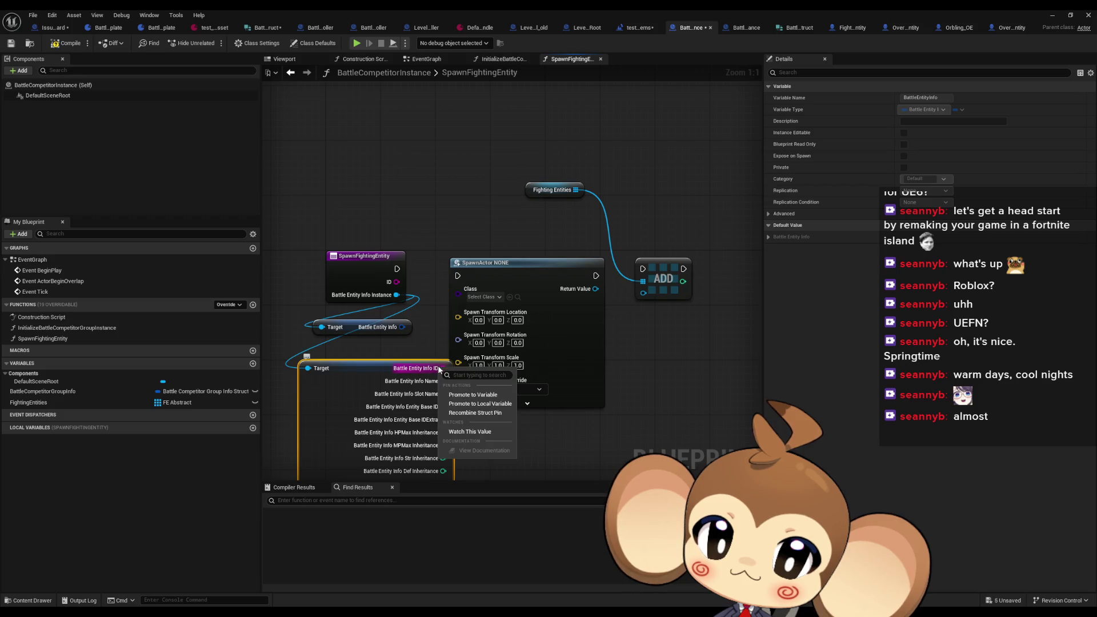
click(471, 413)
Step: Add a Break Battle Entity Info Struct node with unconnected pins hidden, exposing only EntityBaseID
mouse_move(393, 368)
mouse_down()
mouse_move(378, 414)
mouse_move(364, 409)
mouse_up()
text(brea)
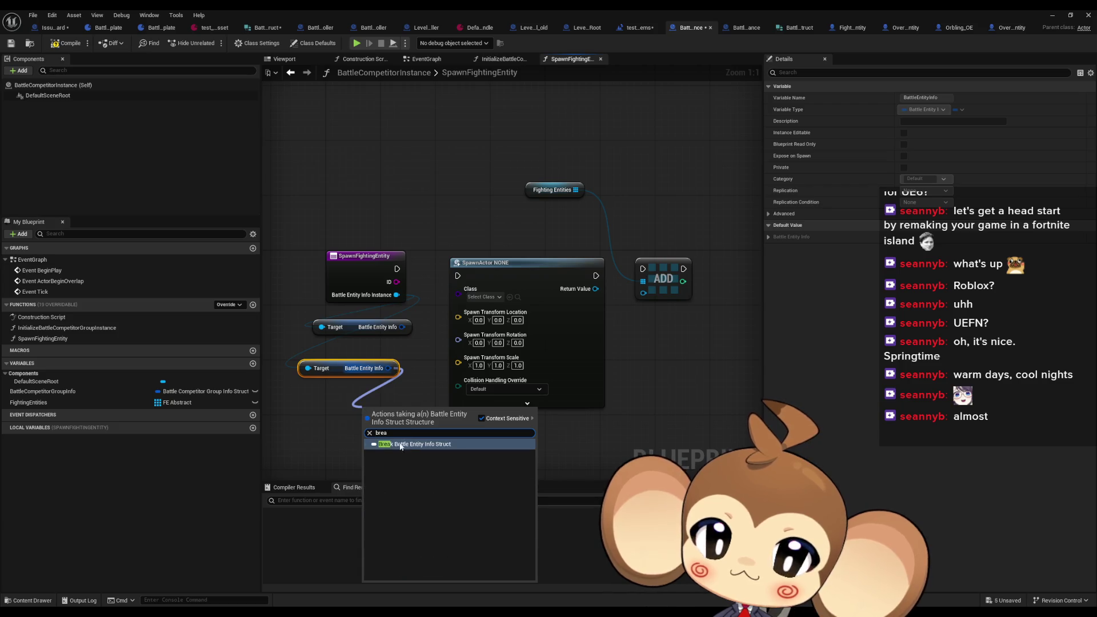
key(Return)
drag(456, 402, 373, 401)
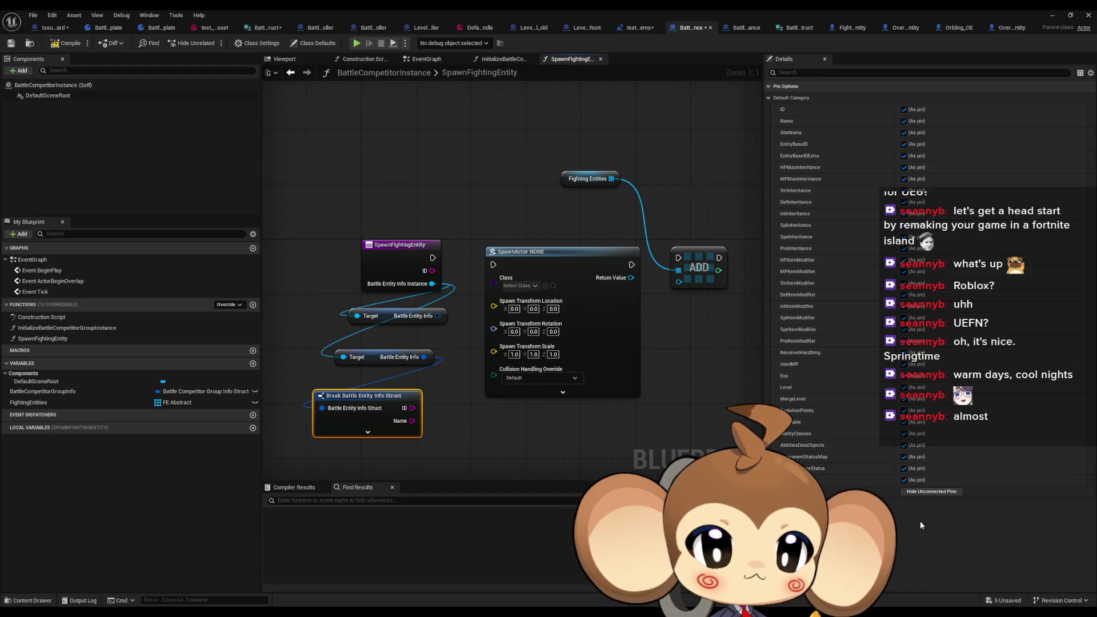
click(920, 497)
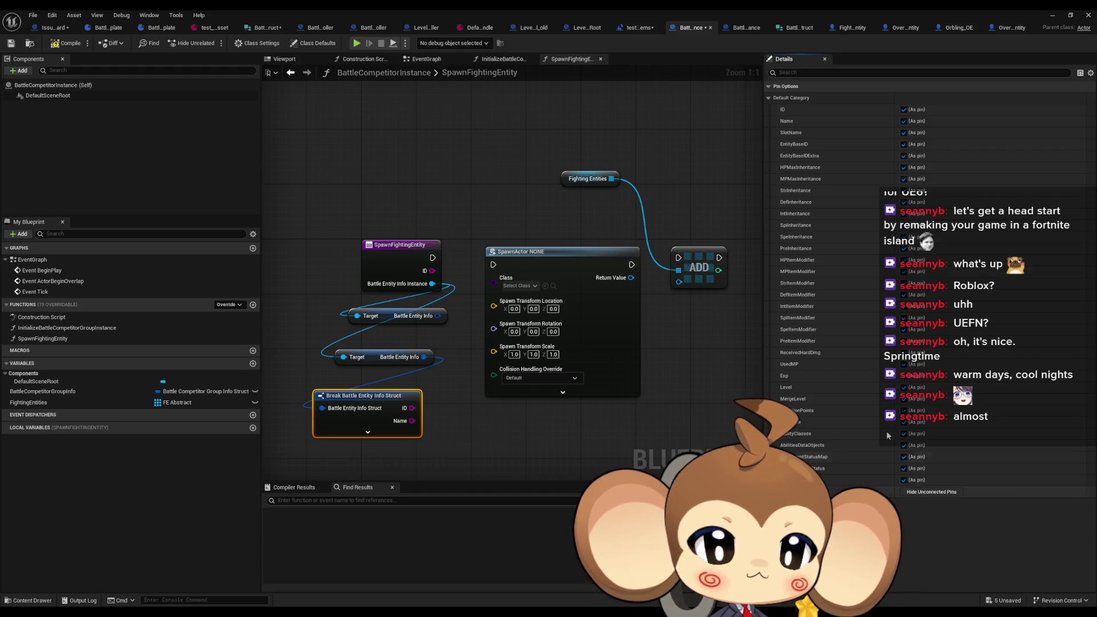
click(904, 144)
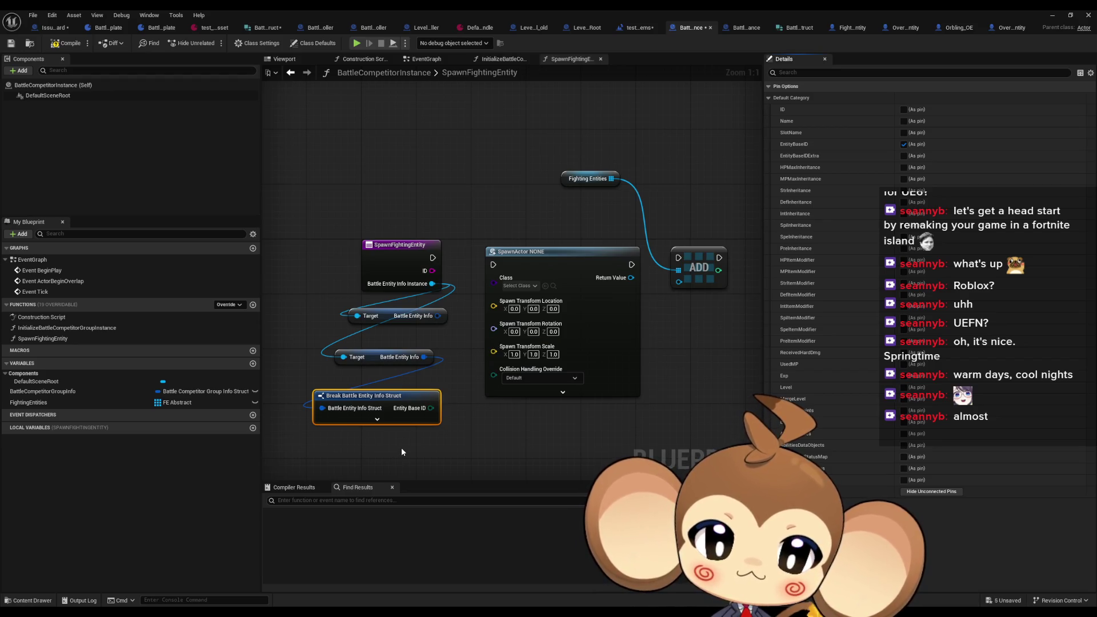
Step: Shift the Fighting Entities, SpawnActor and ADD nodes right to make room beside the break node
drag(468, 149, 600, 274)
drag(498, 278, 617, 273)
click(471, 347)
drag(470, 347, 584, 346)
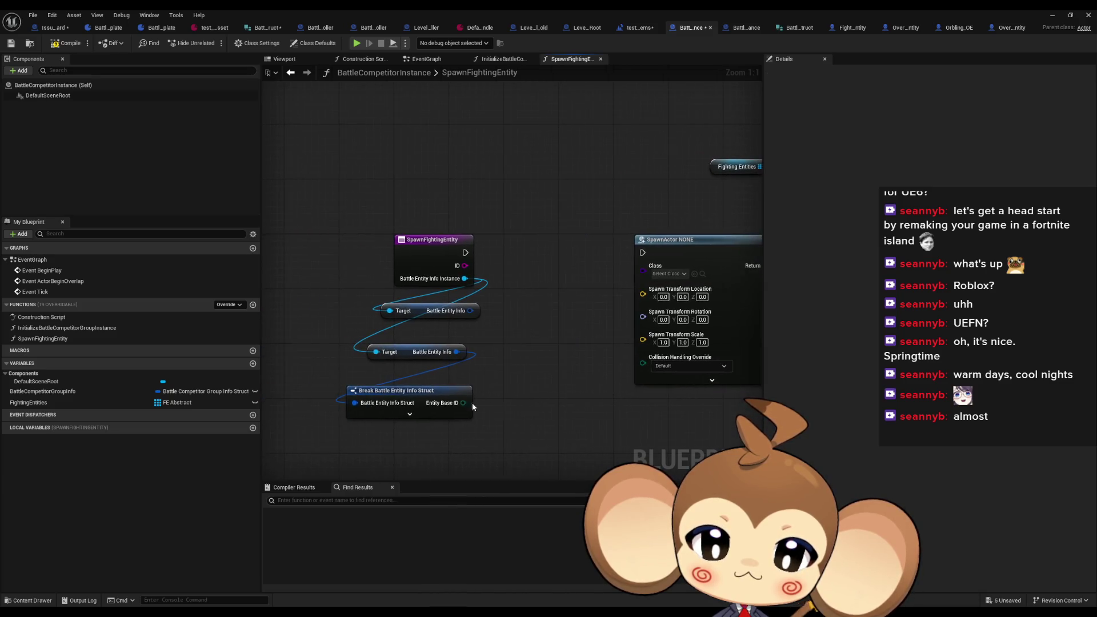
click(440, 409)
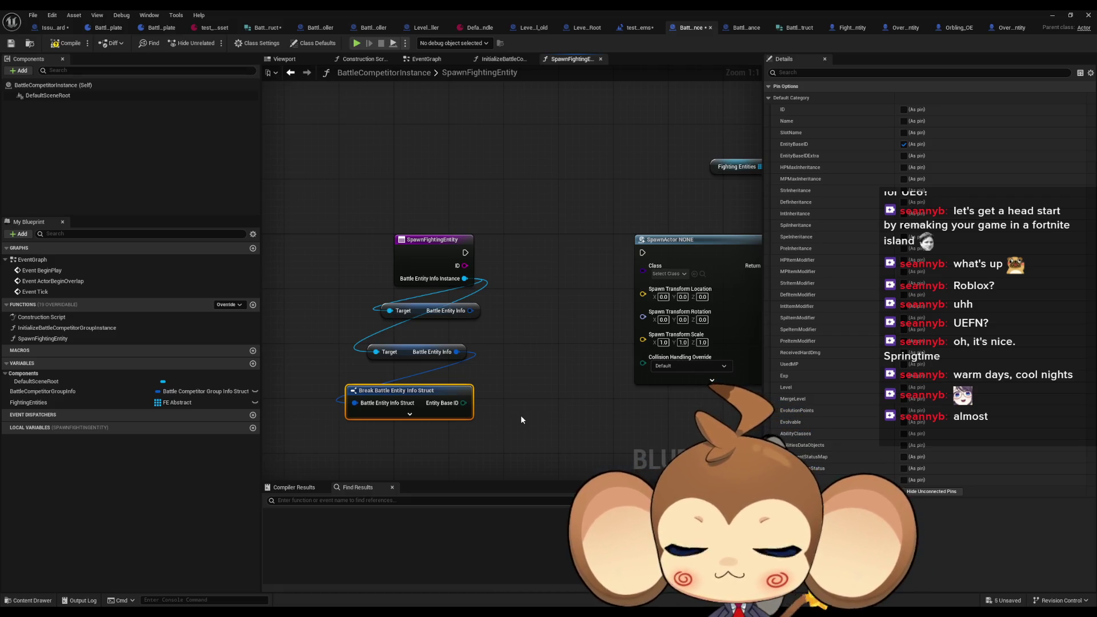
Step: Minimize the Blueprint editor to bring back the level editor and its content browser
click(1052, 16)
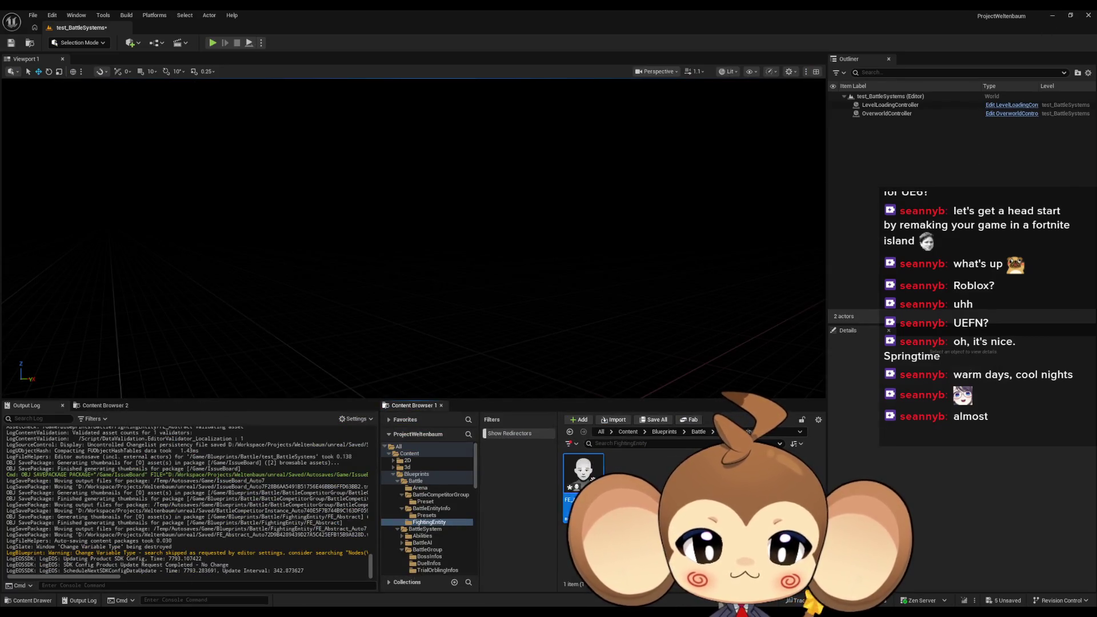
Step: Create child blueprints FE_Summoner and FE_Orbling from FE_Abstract, then open FE_Abstract
right_click(583, 474)
click(649, 234)
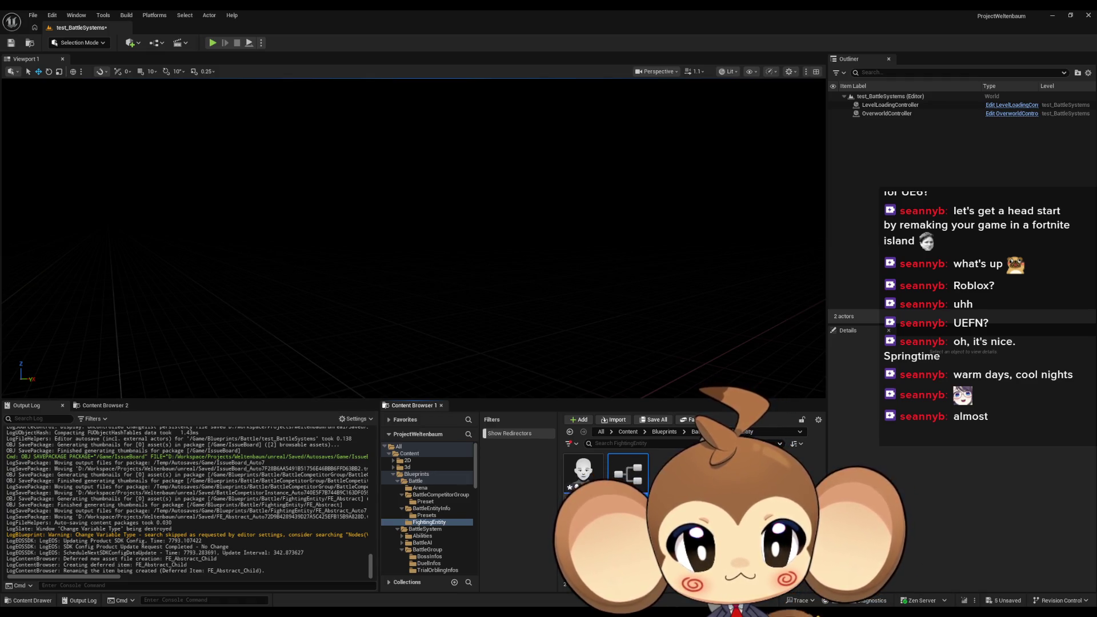
key(Return)
right_click(583, 474)
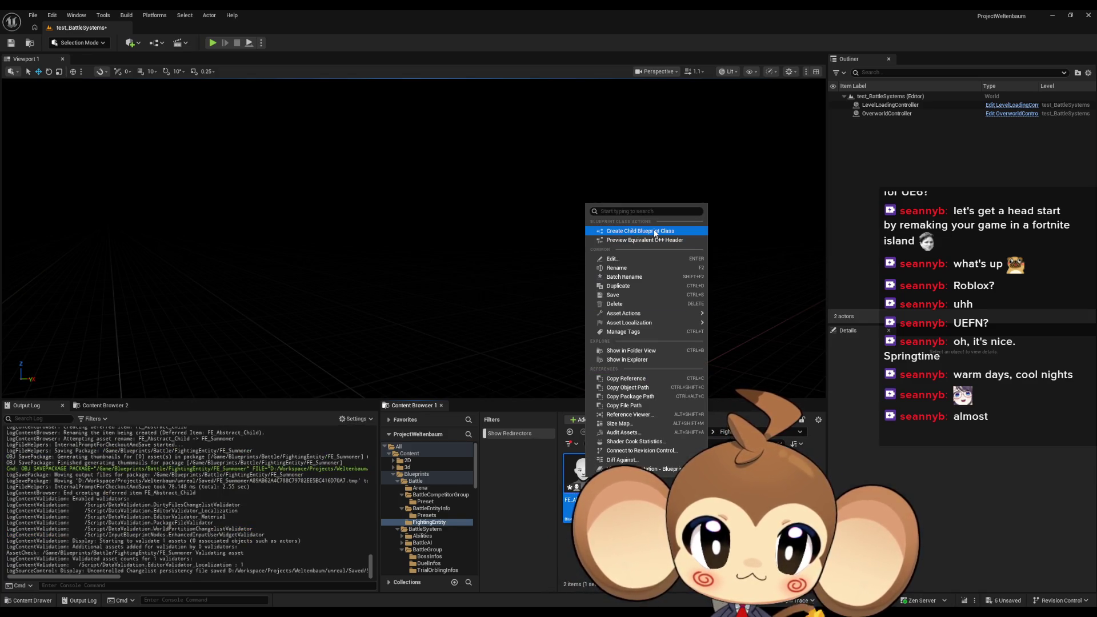
click(638, 231)
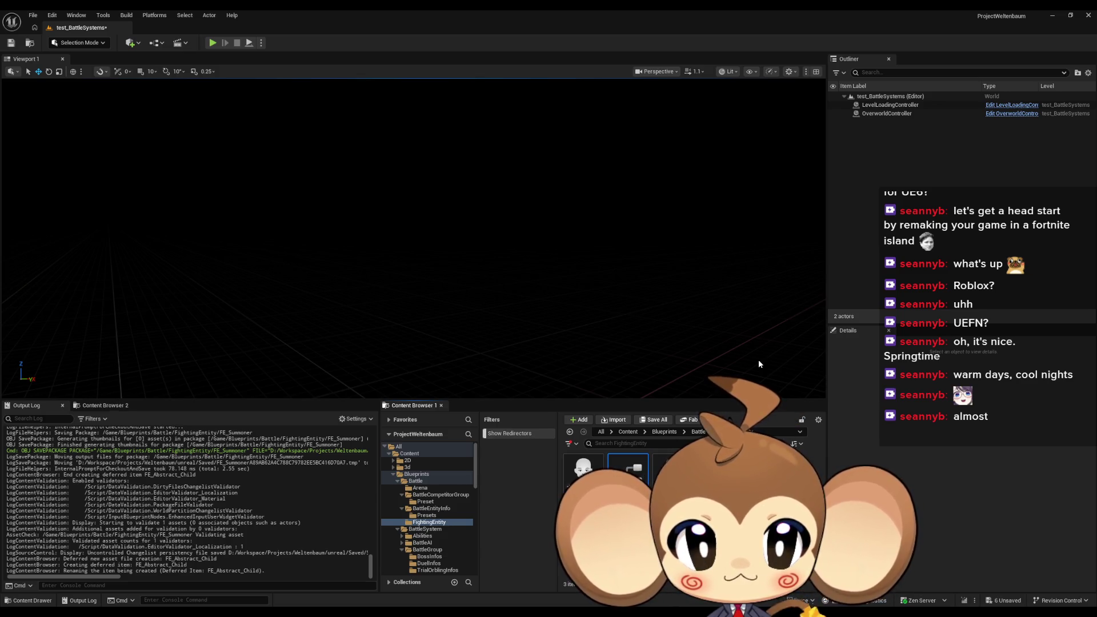
key(Return)
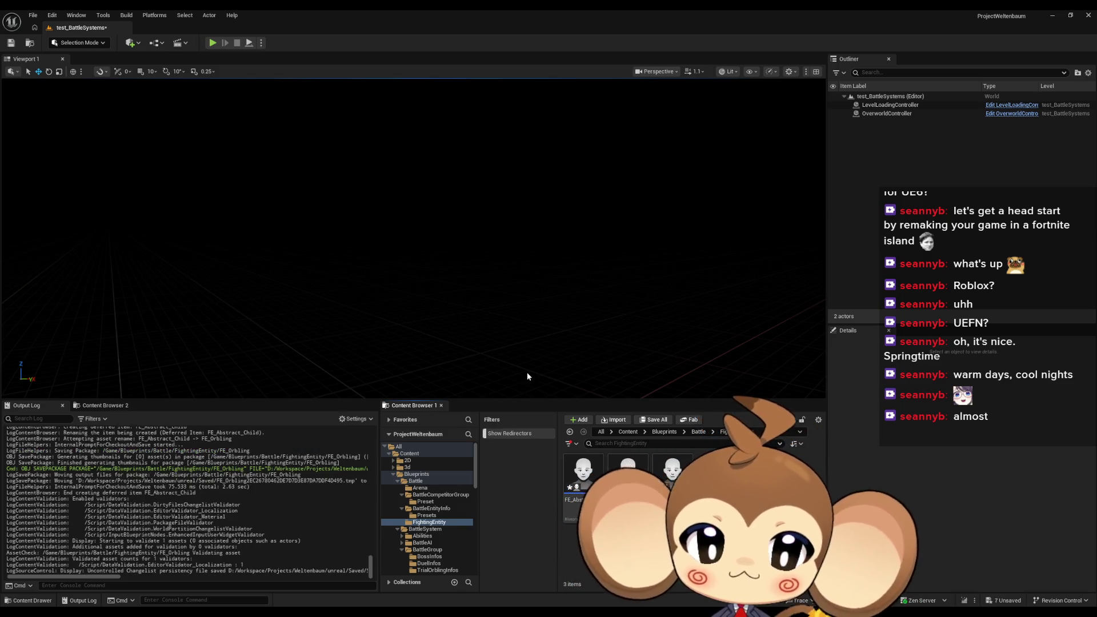
double_click(581, 486)
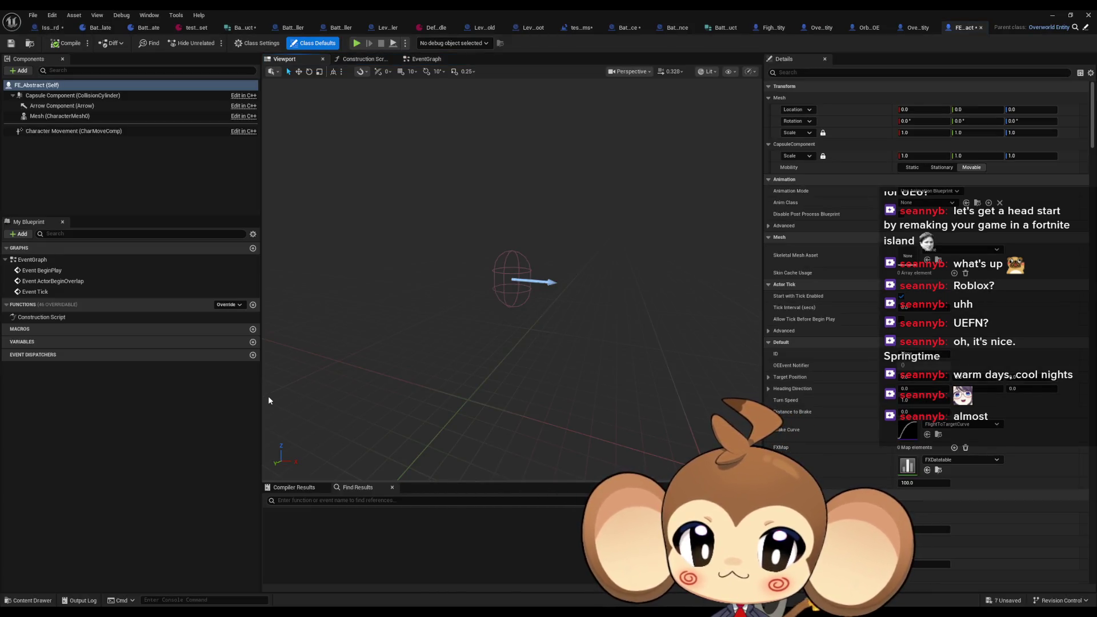
Step: Add an EntityInfoInstance variable typed as a Battle Entity Info Instance object reference and compile
click(253, 342)
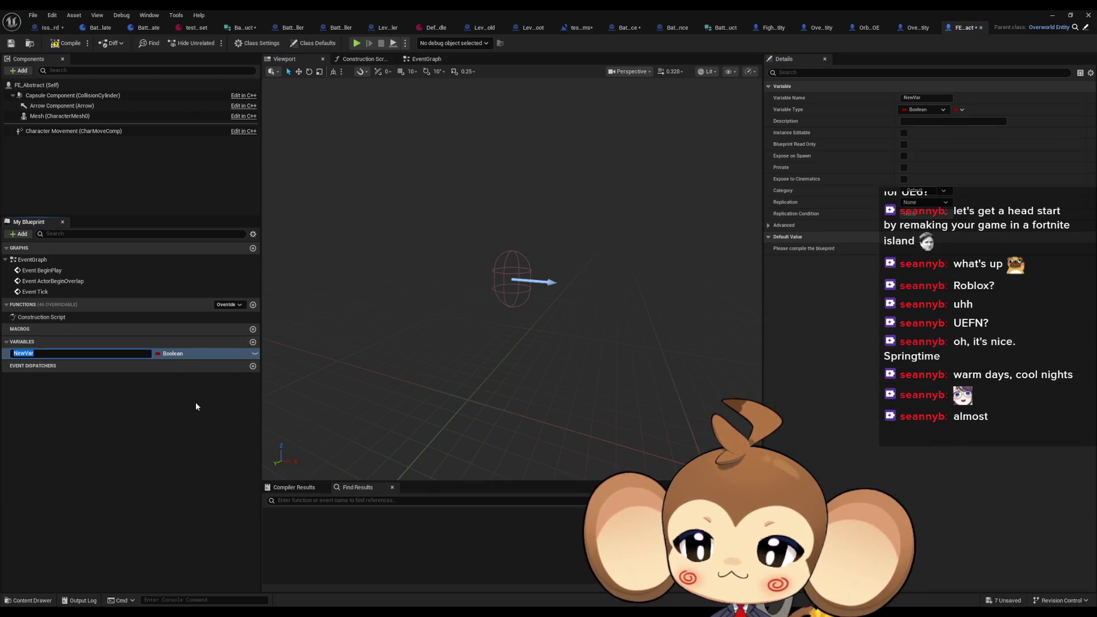
text(Entit)
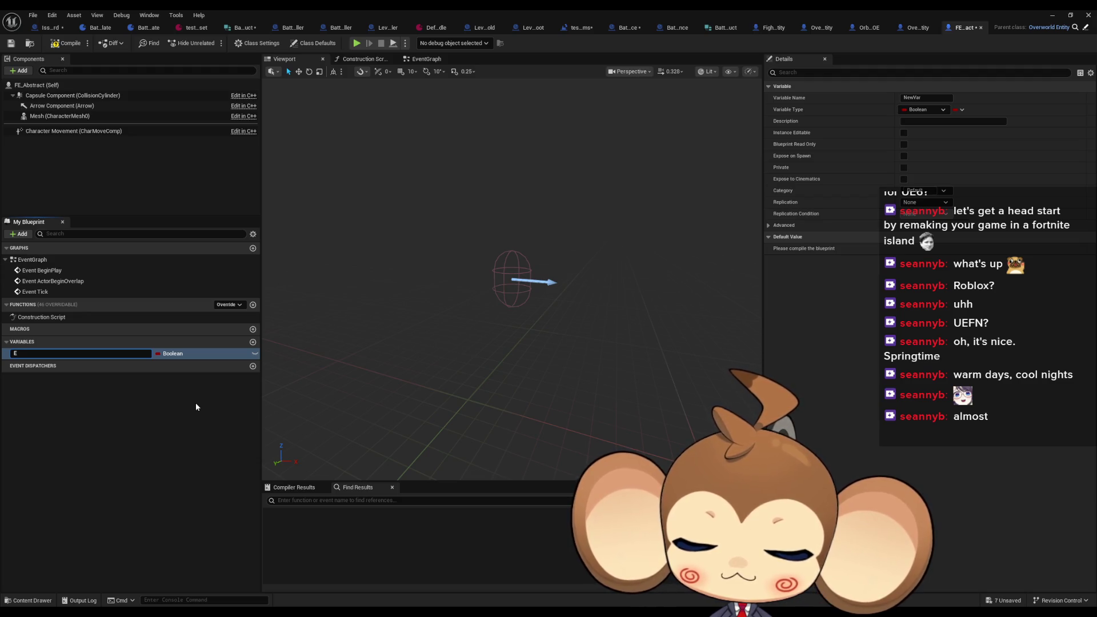
text(yInfo)
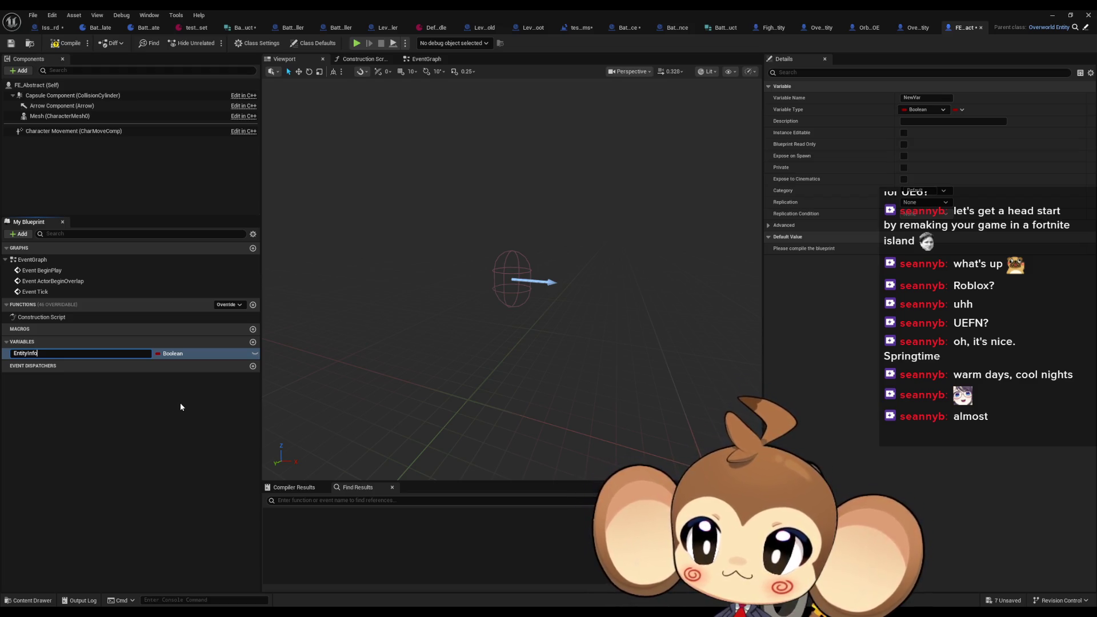
text(Instance)
key(Return)
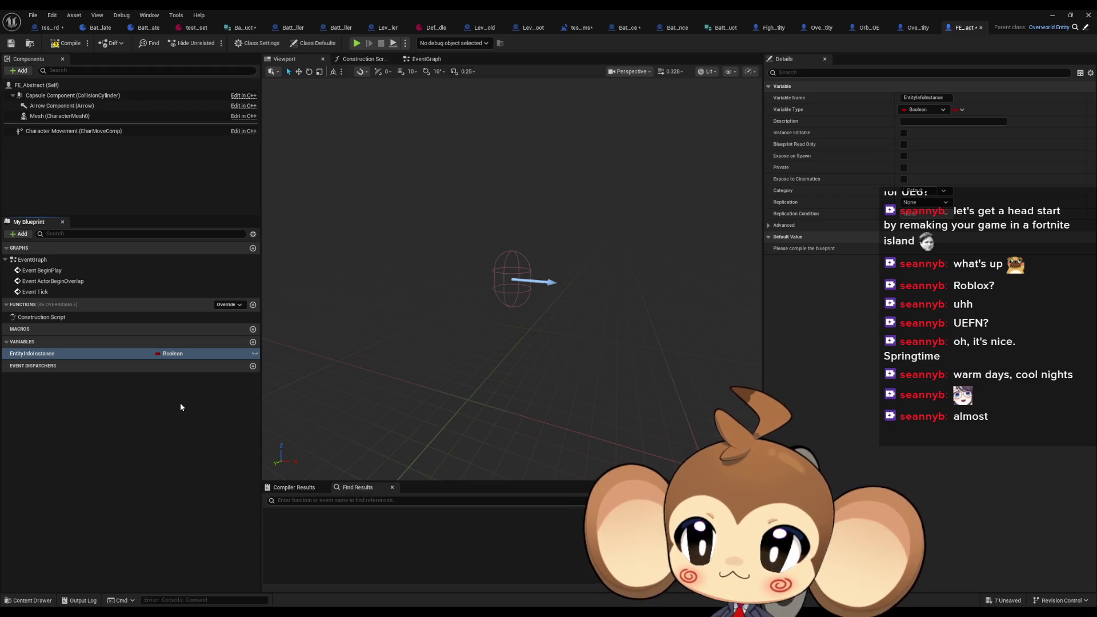
click(184, 354)
text(inf in)
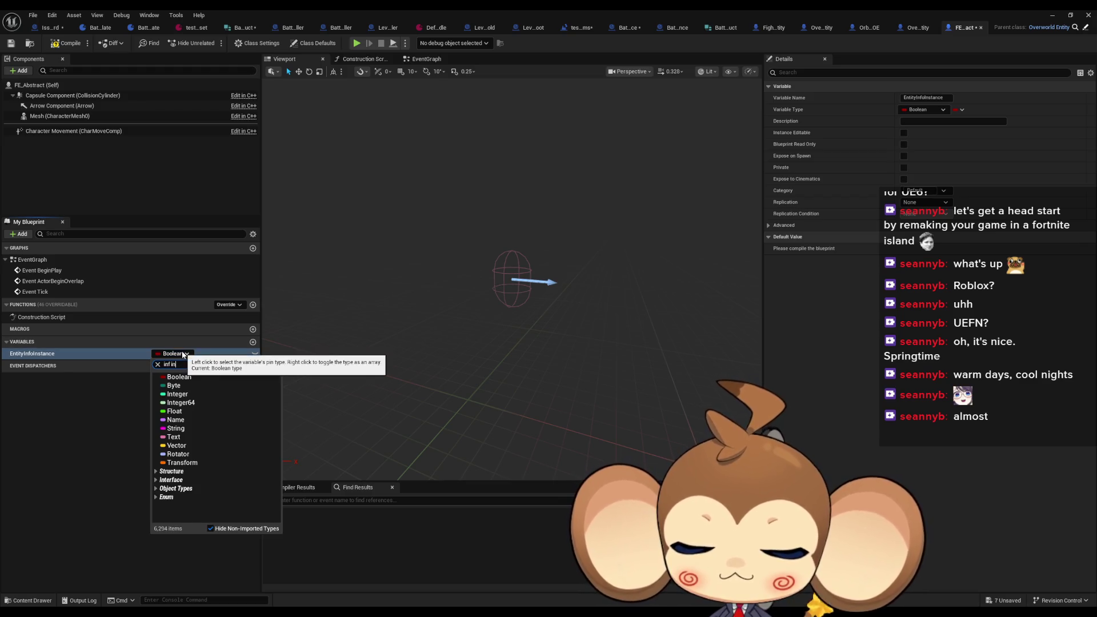
text(st)
mouse_move(268, 385)
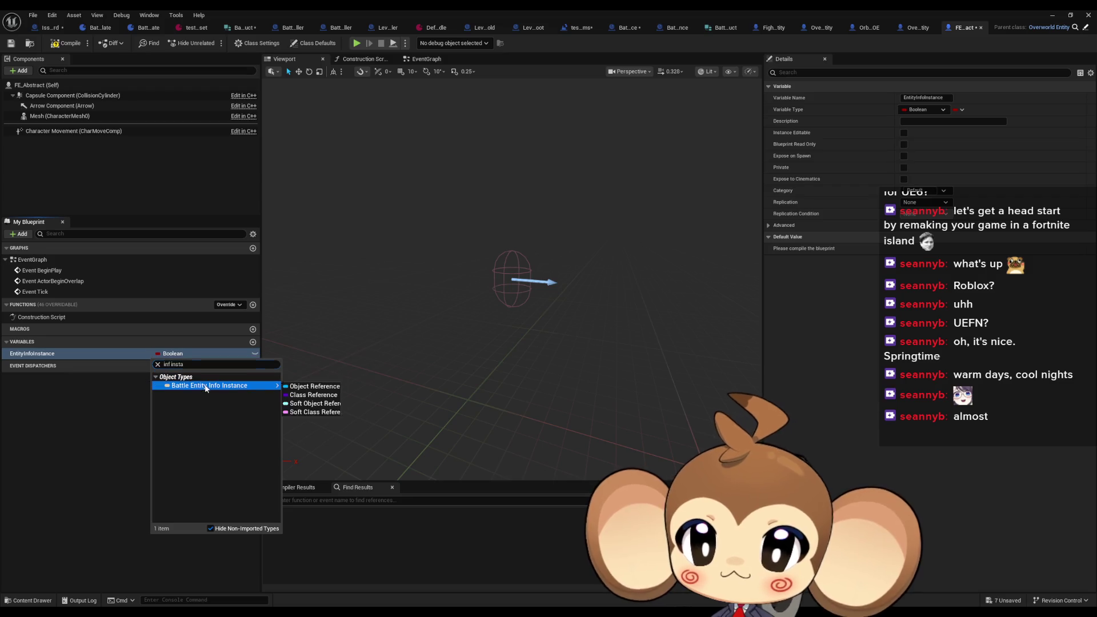
click(309, 385)
click(197, 404)
click(65, 44)
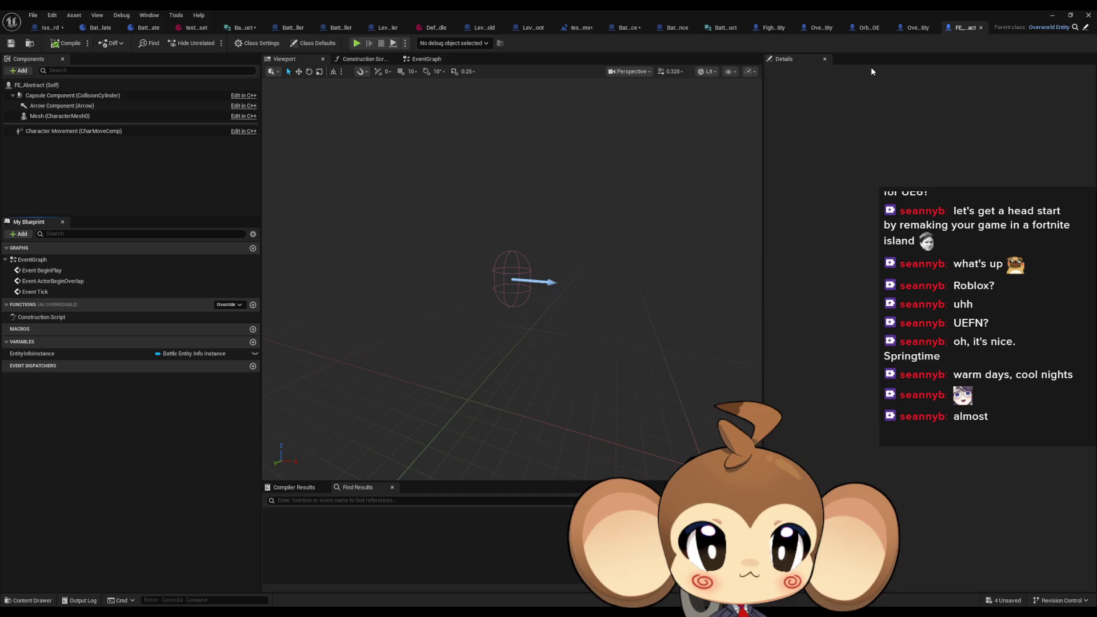
Step: Close the OverworldVisualEntity, Orbling_OE, OverworldEntity and FightingEntity blueprint tabs
click(869, 27)
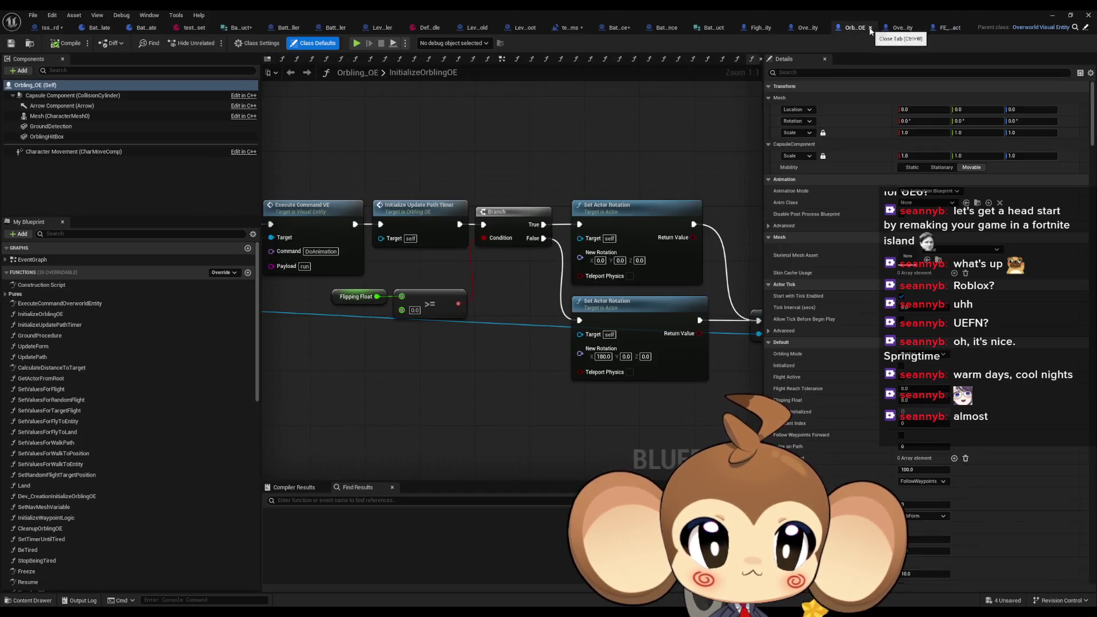
click(951, 27)
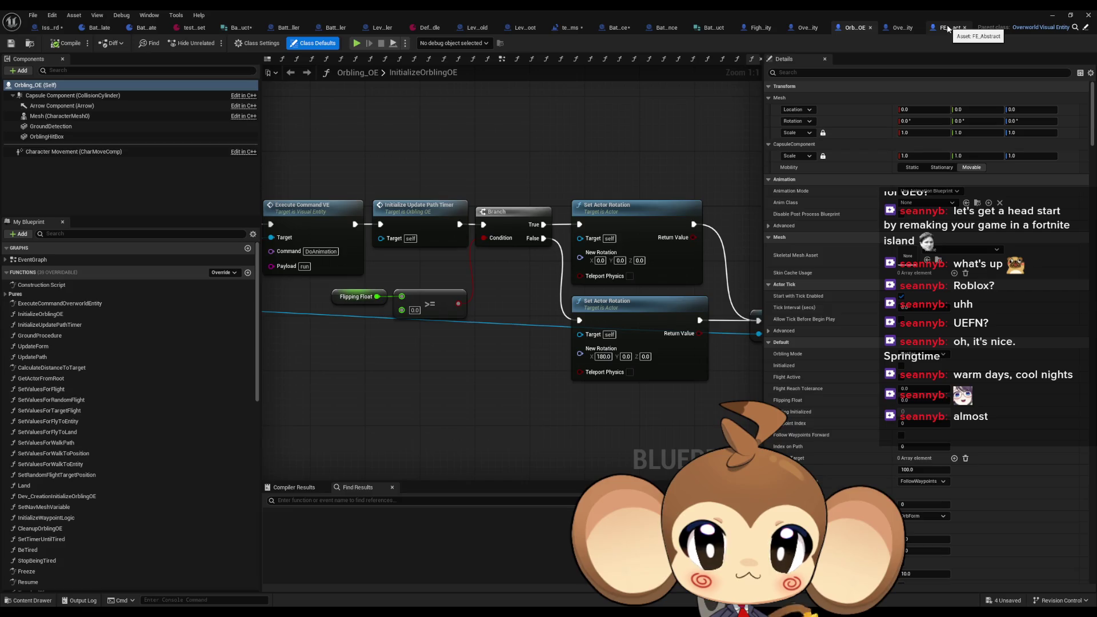
click(909, 29)
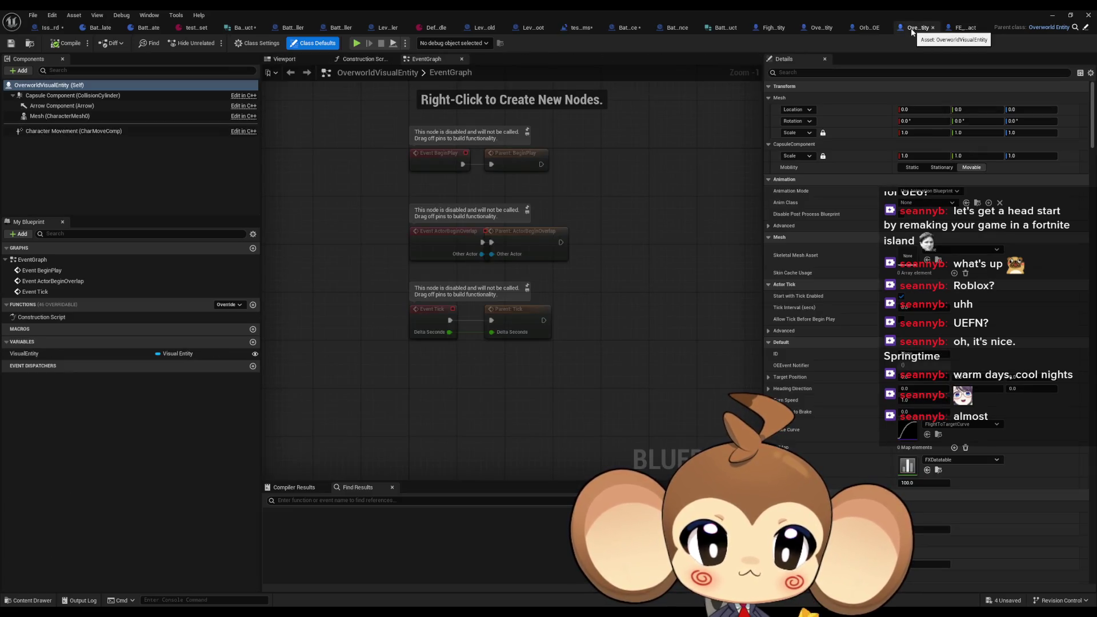
middle_click(913, 29)
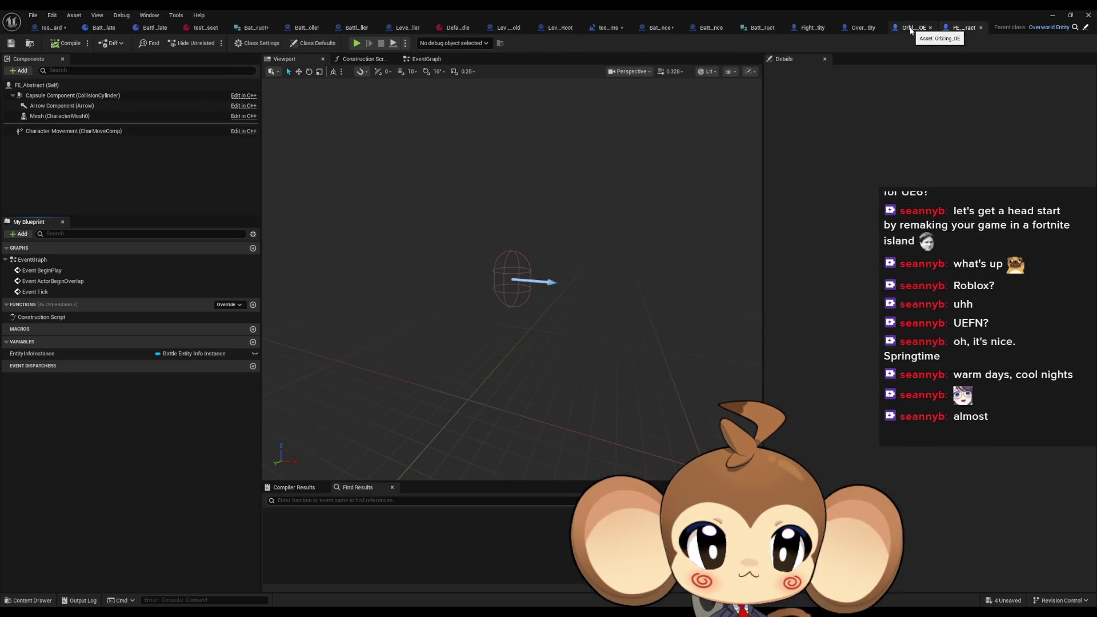
middle_click(911, 29)
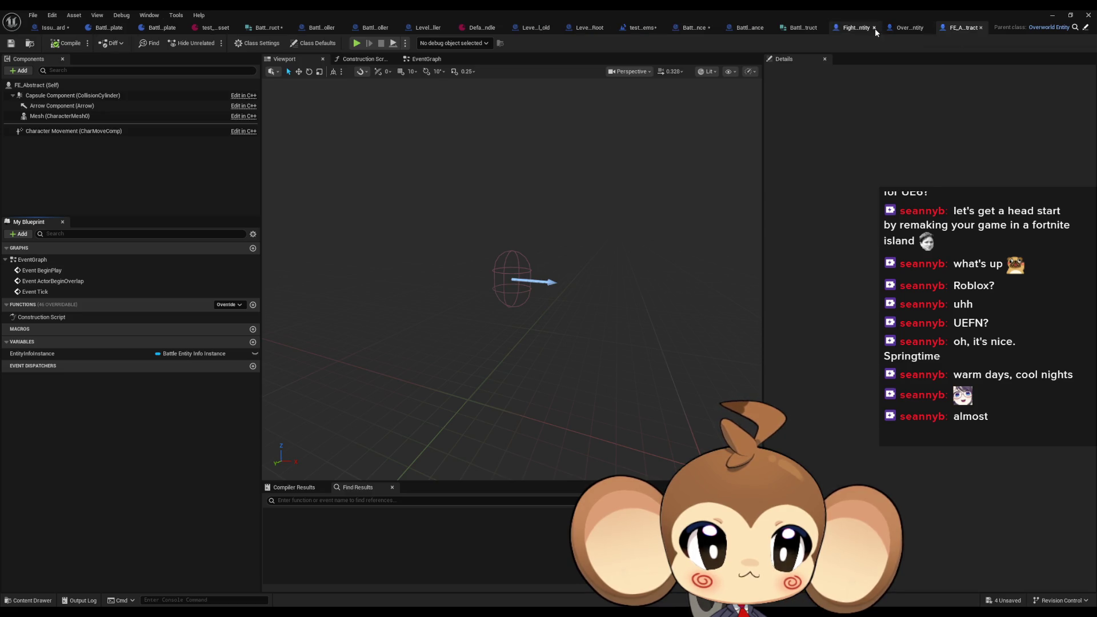
middle_click(906, 28)
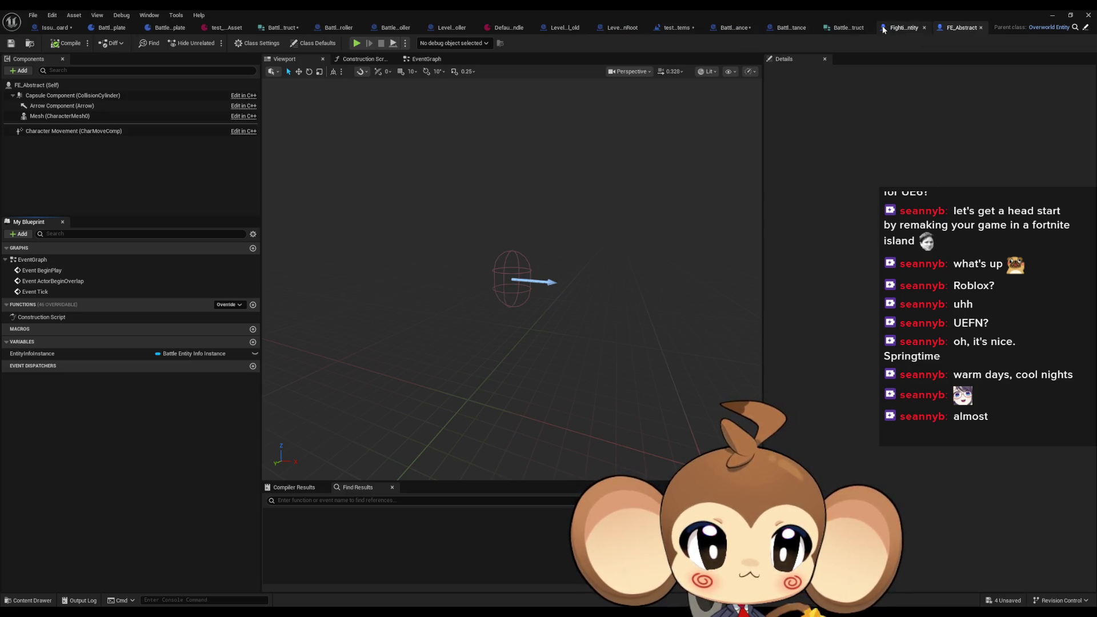
middle_click(892, 28)
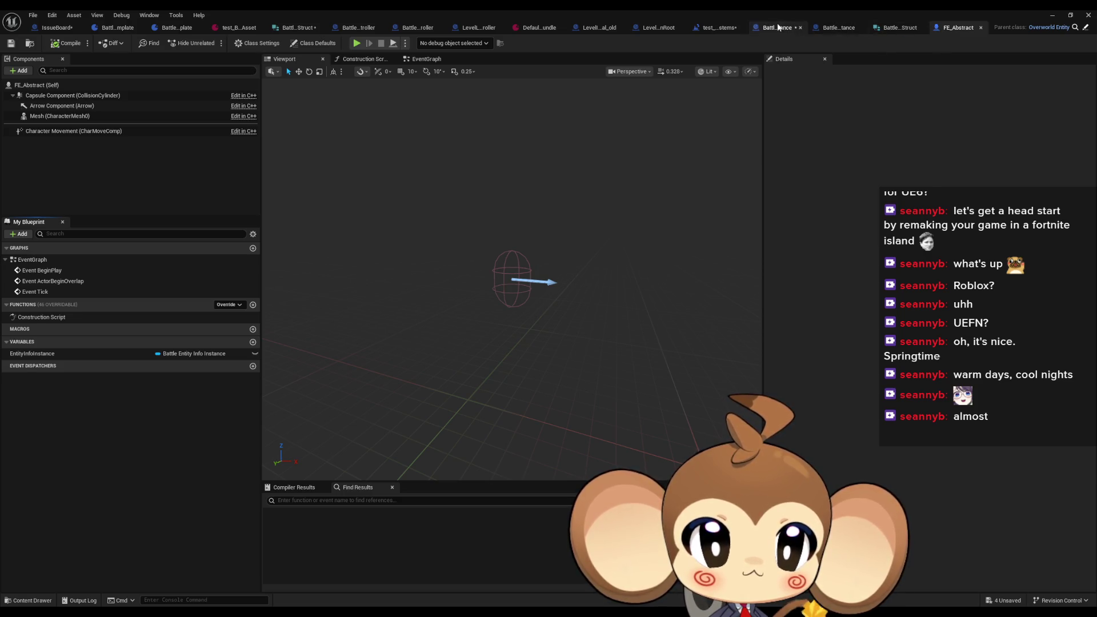
Step: Return to BattleCompetitorInstance's SpawnFightingEntity graph and select the Break Battle Entity Info Struct node
click(777, 28)
right_click(484, 404)
click(547, 339)
drag(547, 339, 428, 330)
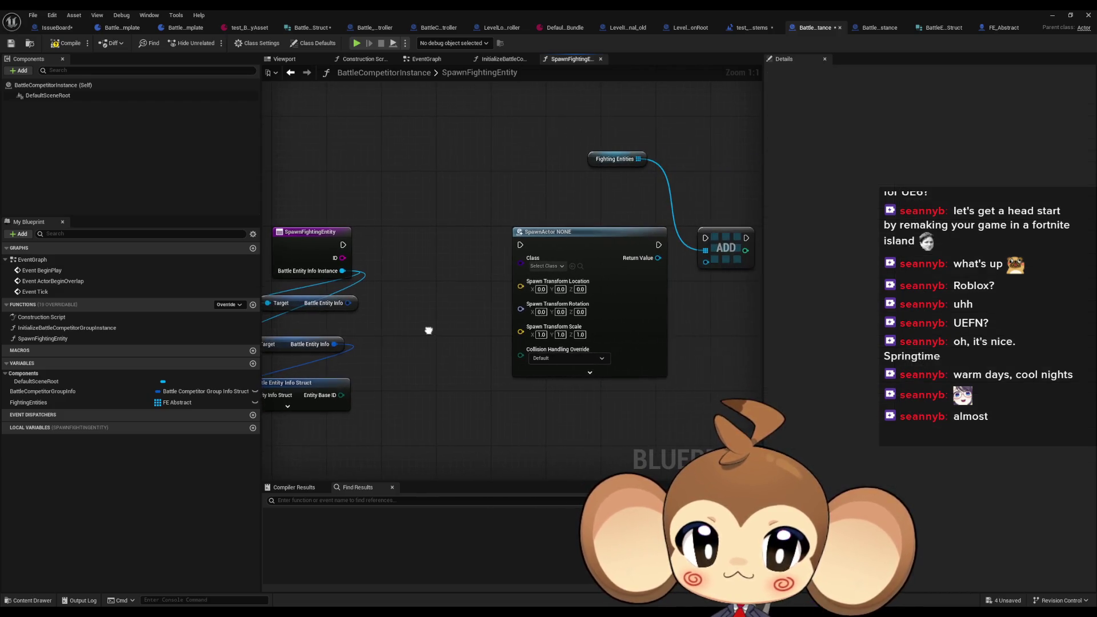
drag(591, 245, 683, 227)
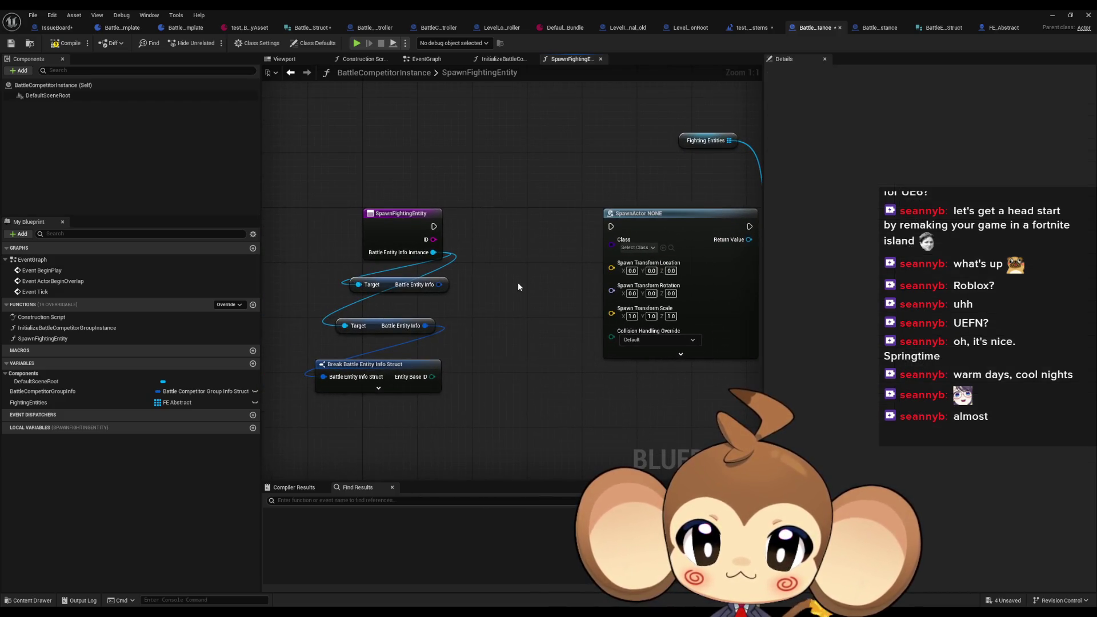
drag(518, 287, 544, 233)
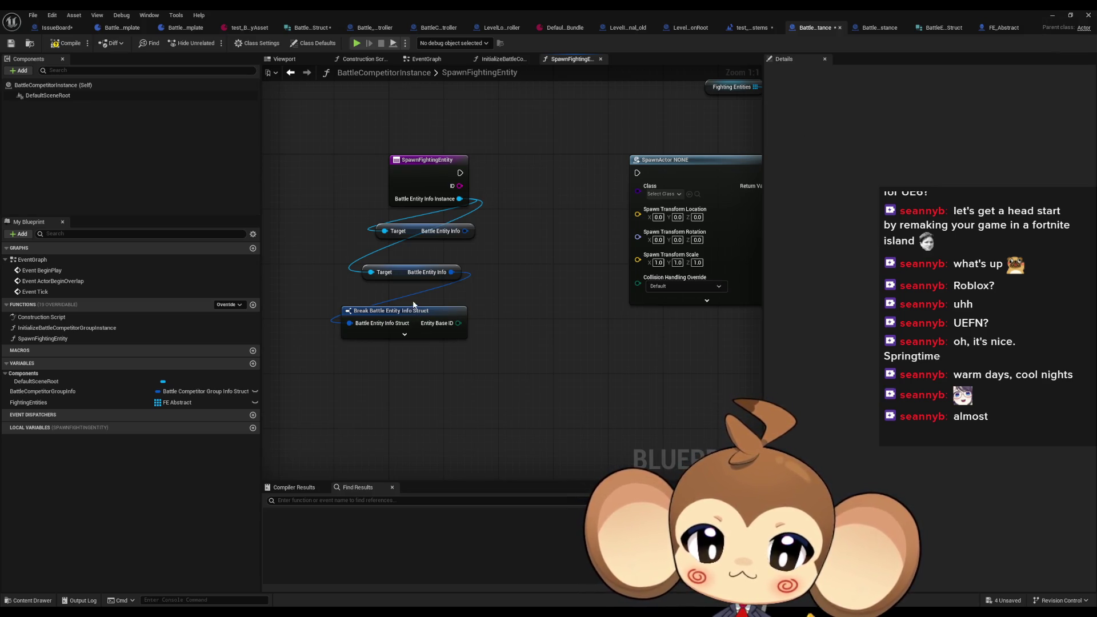
click(434, 331)
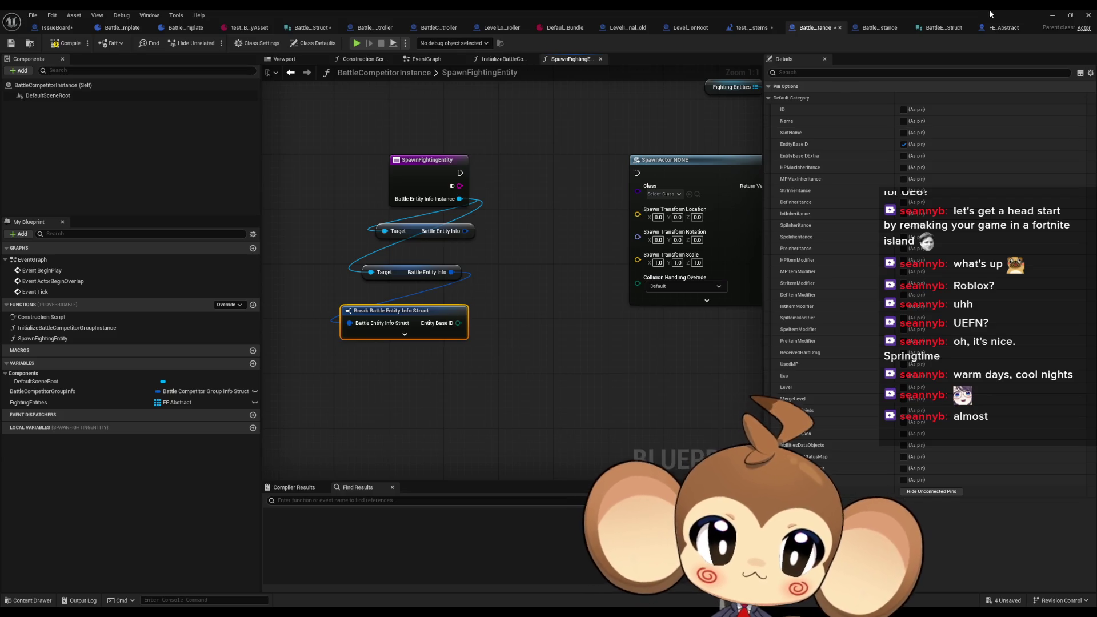
Step: Minimize the blueprint editor and browse the Blueprints, Stats and VisualEntity folders in the Content Browser
click(1052, 14)
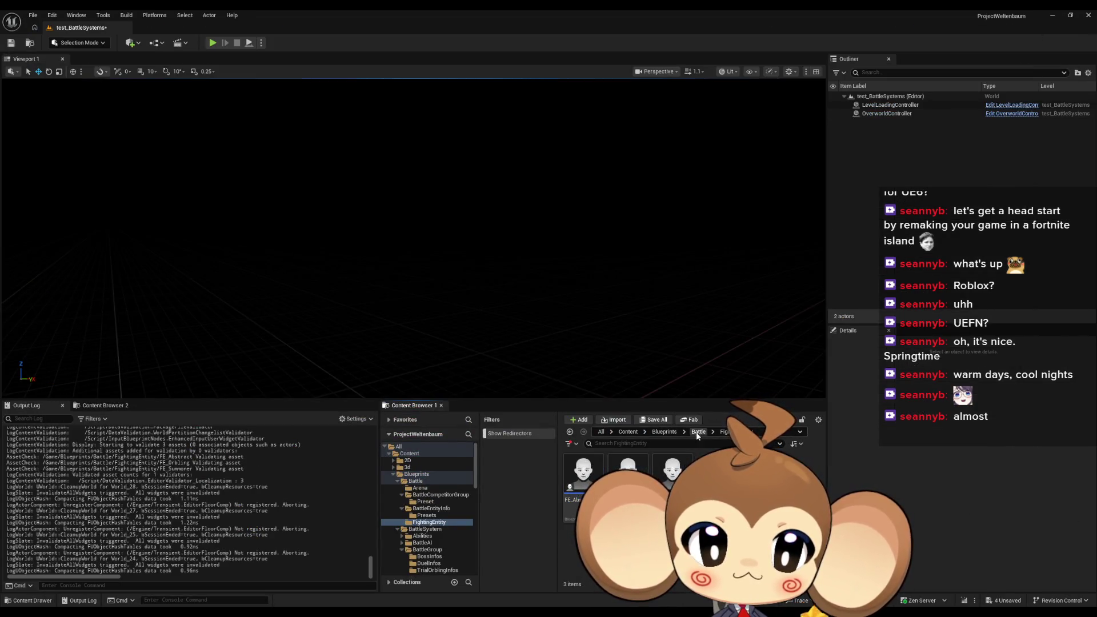
scroll(629, 503, down, 1)
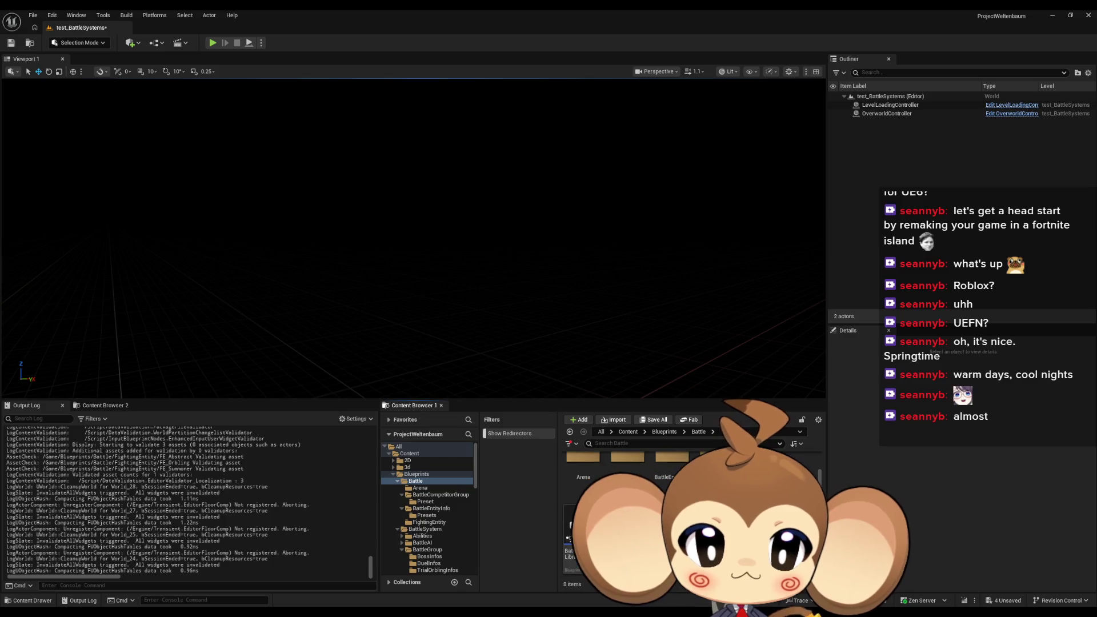
scroll(629, 469, up, 1)
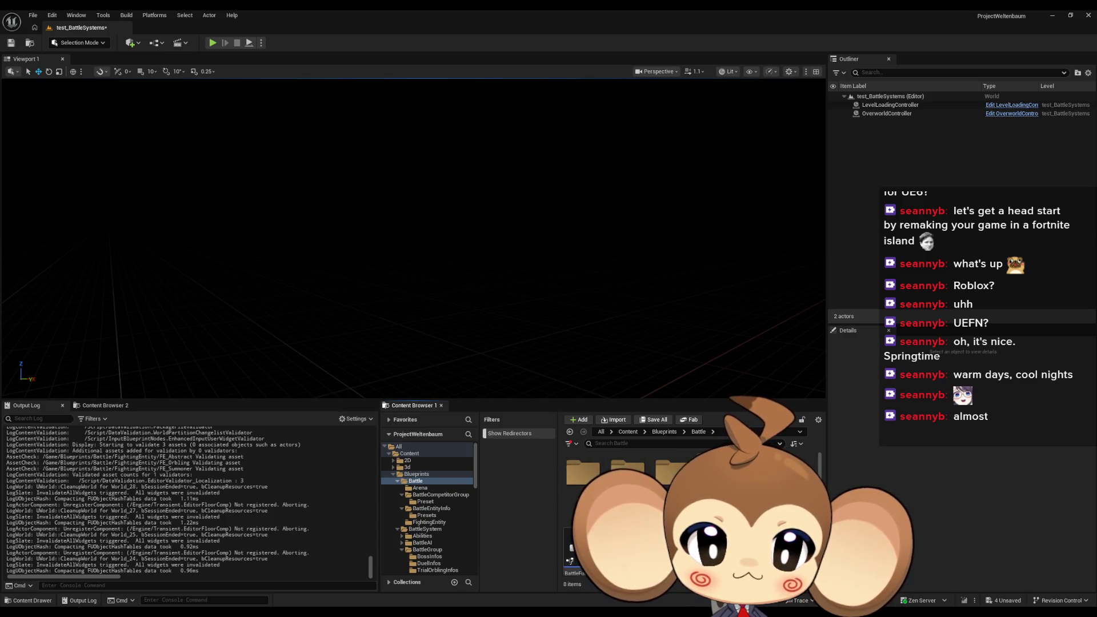
click(665, 432)
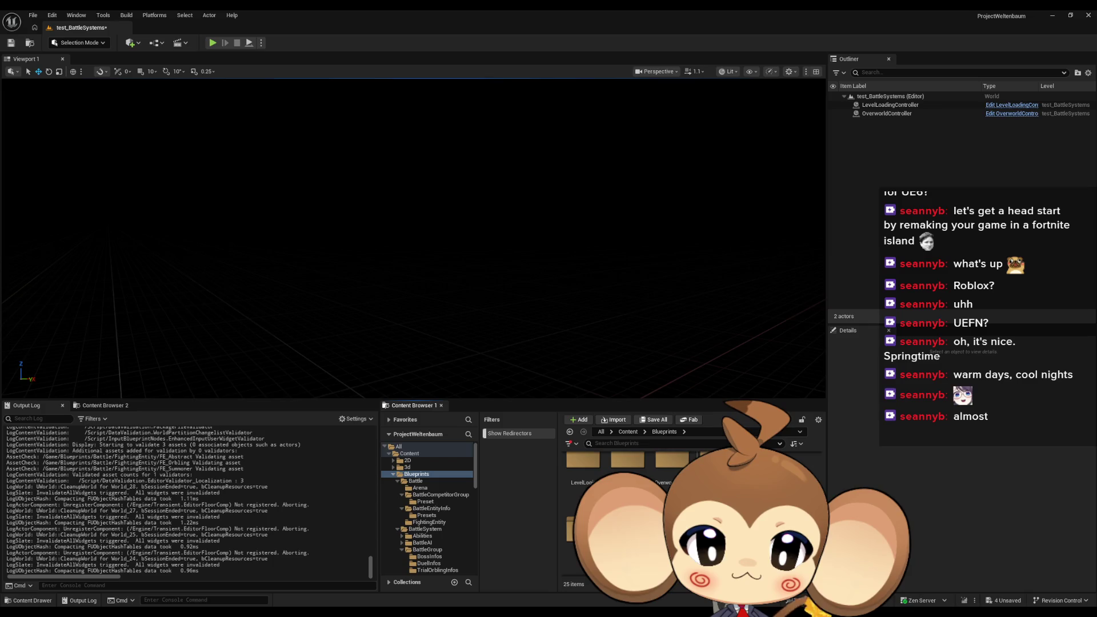
double_click(577, 532)
scroll(629, 515, up, 1)
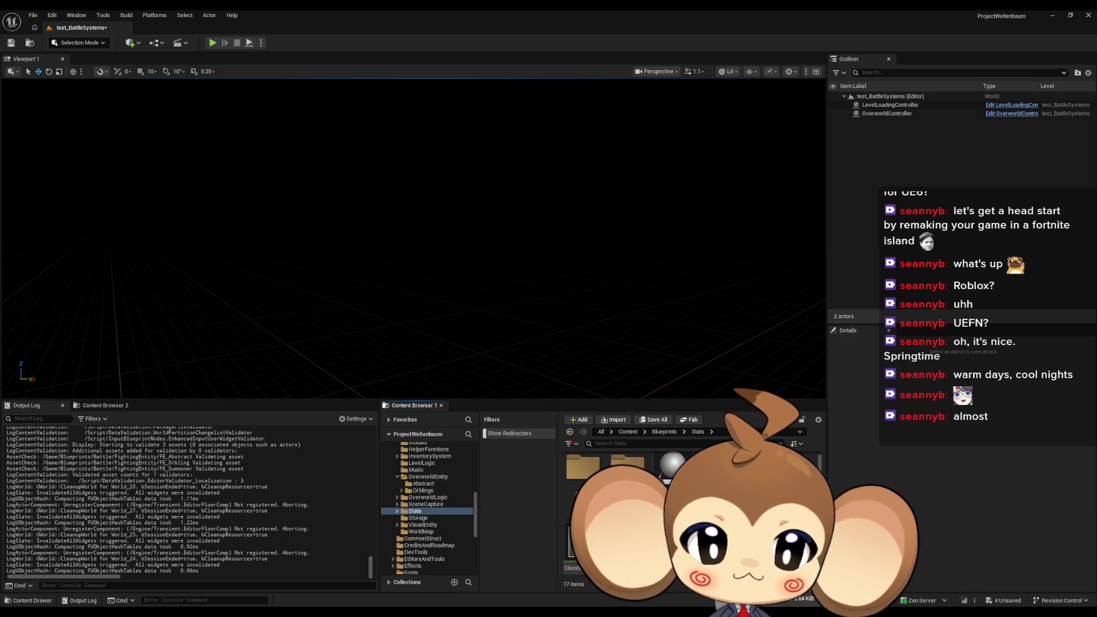
key(Down)
key(Down)
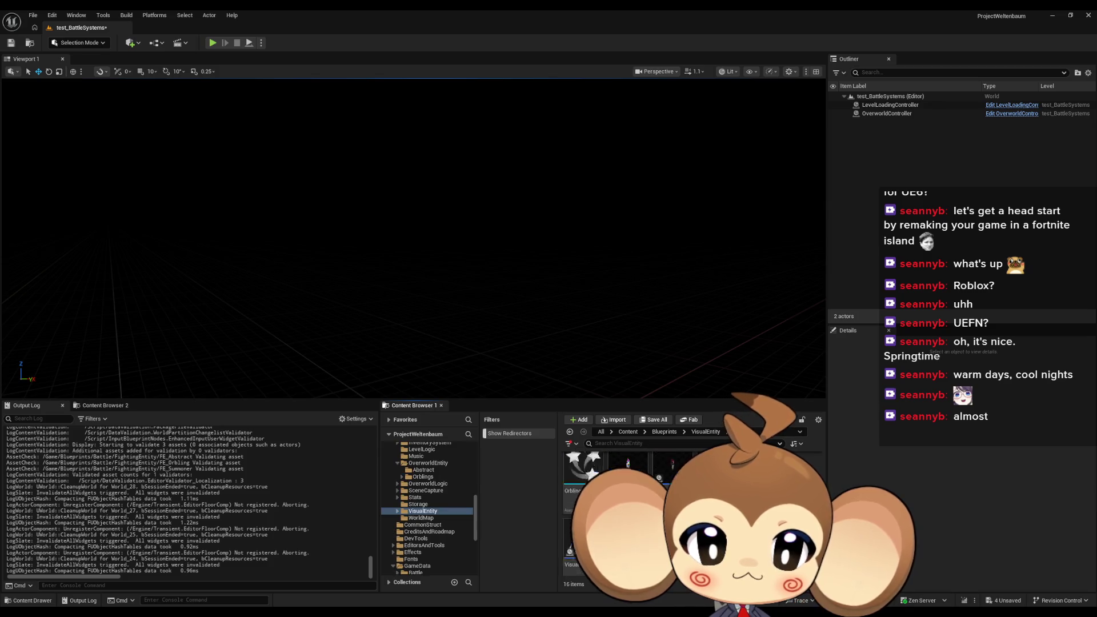
scroll(629, 514, up, 2)
scroll(629, 503, down, 1)
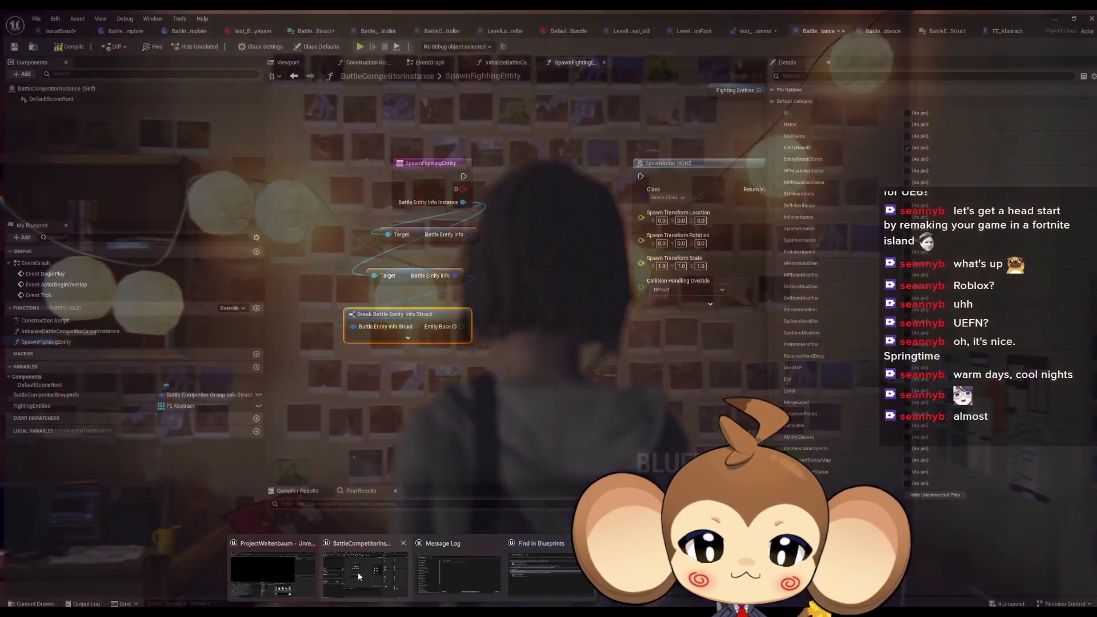
Step: Navigate Content > Blueprints > Battle into the BattleEntityInfo folder
click(358, 572)
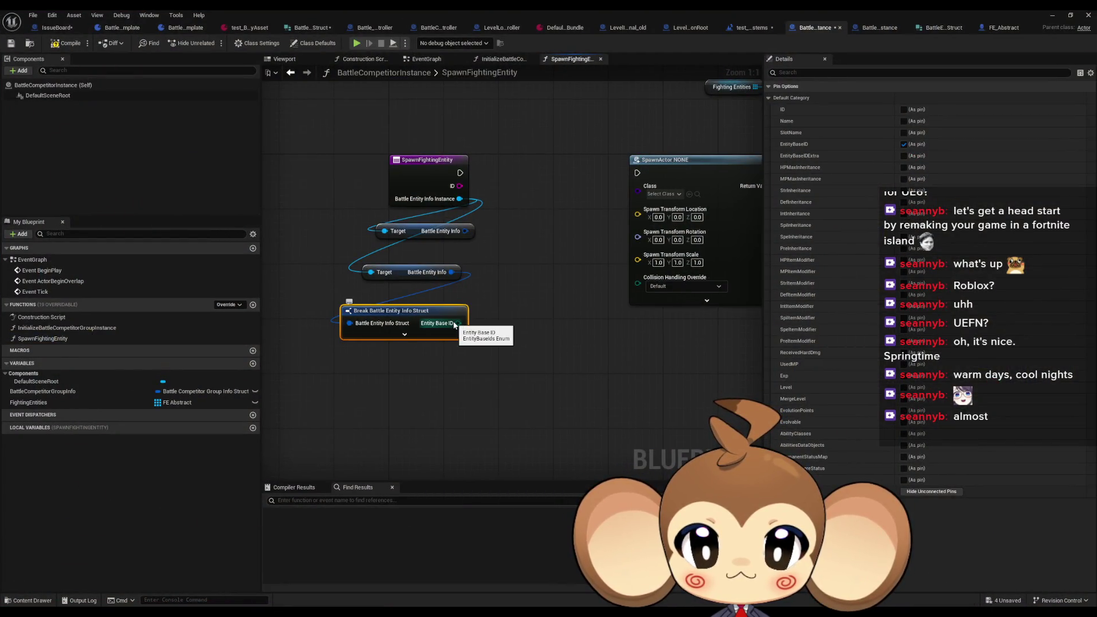
click(1071, 16)
click(1038, 32)
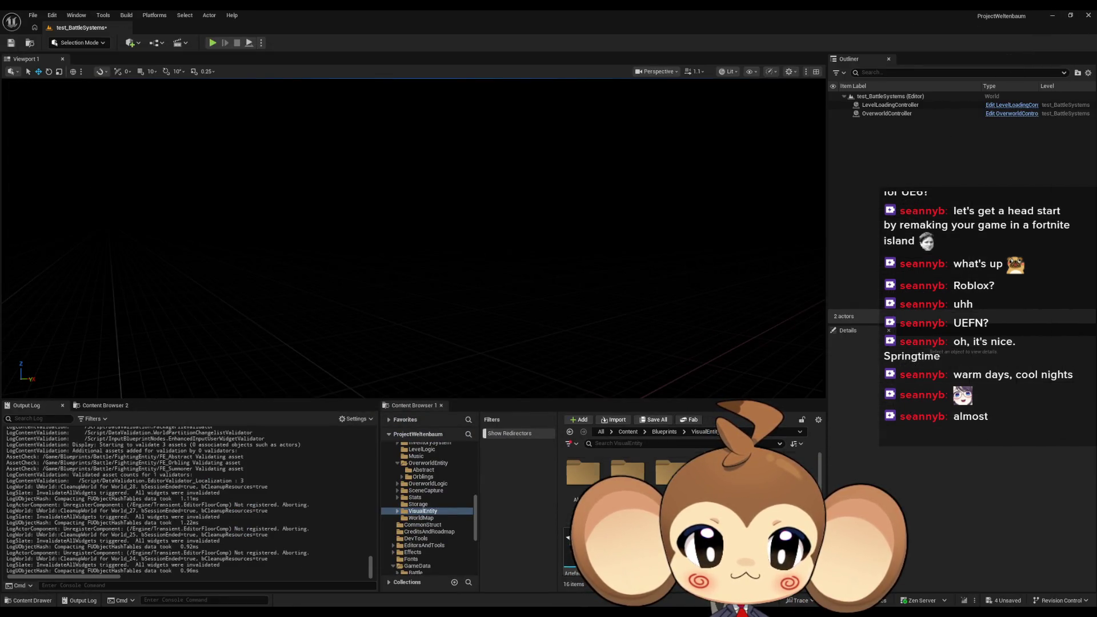
scroll(657, 485, down, 3)
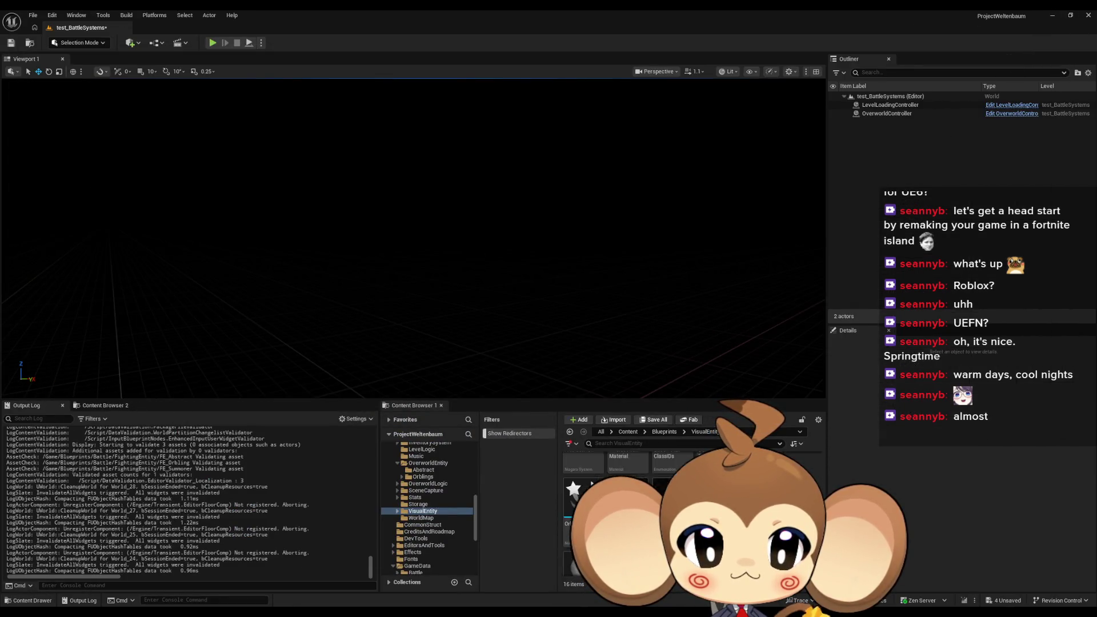
click(665, 432)
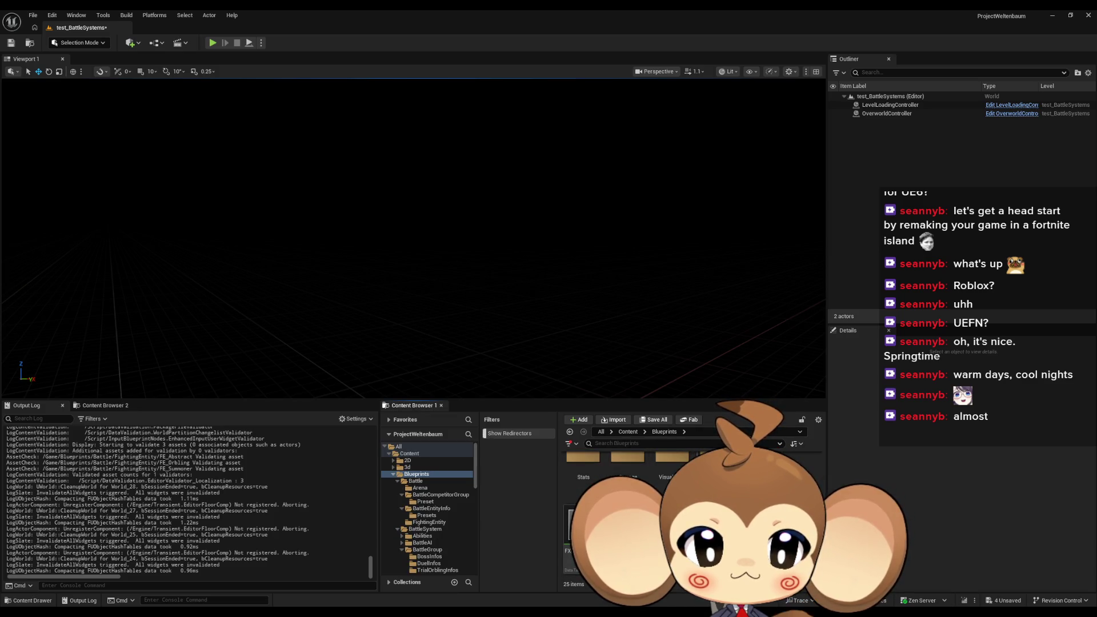
click(617, 431)
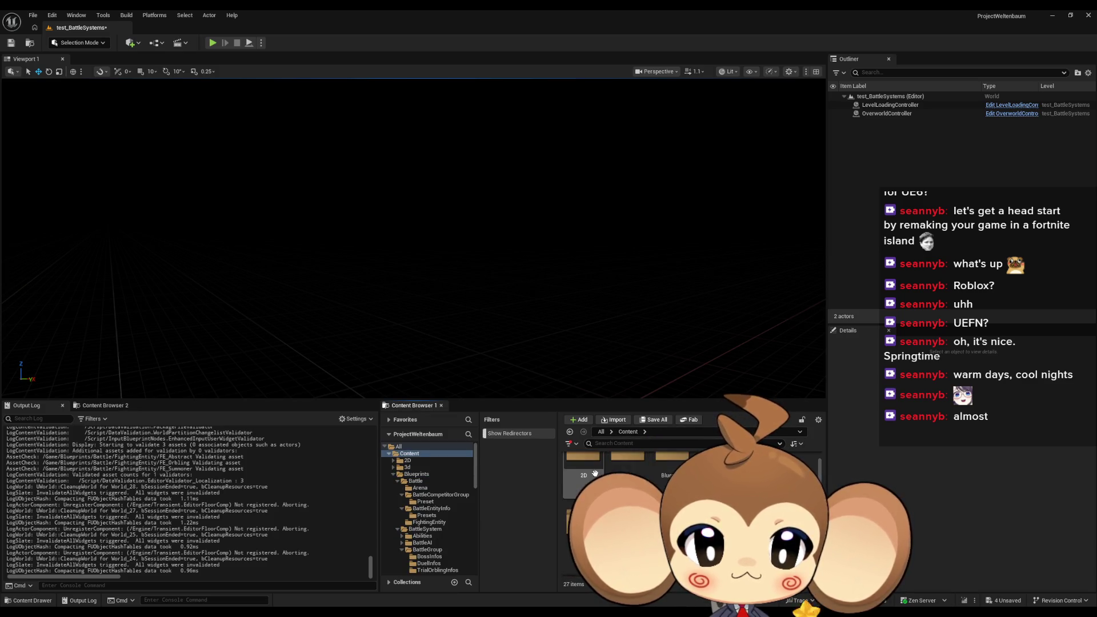
double_click(669, 471)
double_click(583, 471)
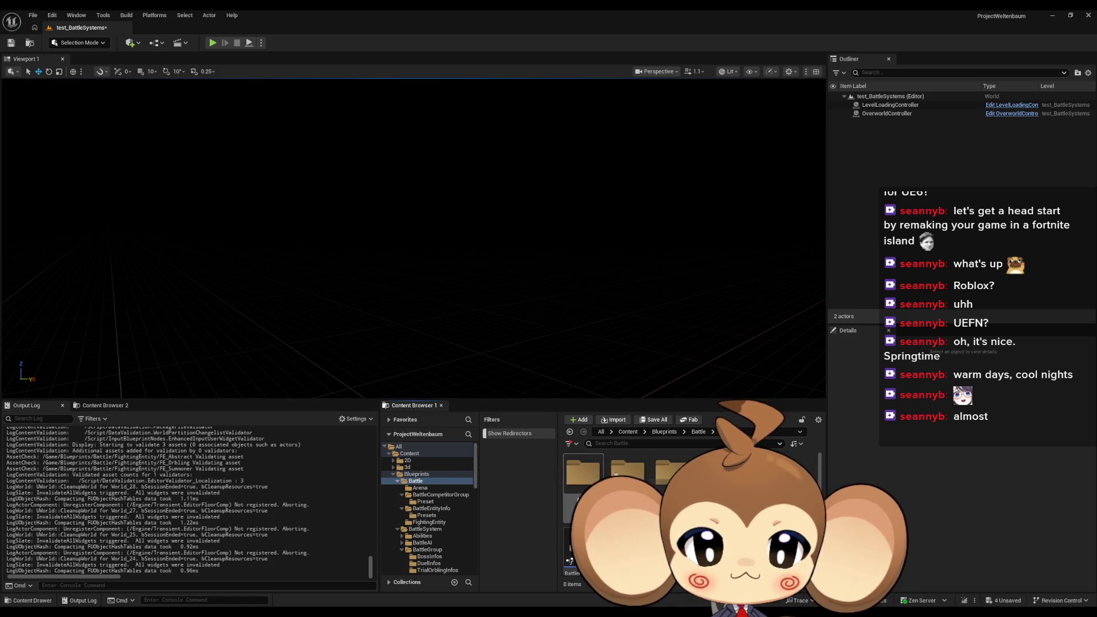
double_click(672, 460)
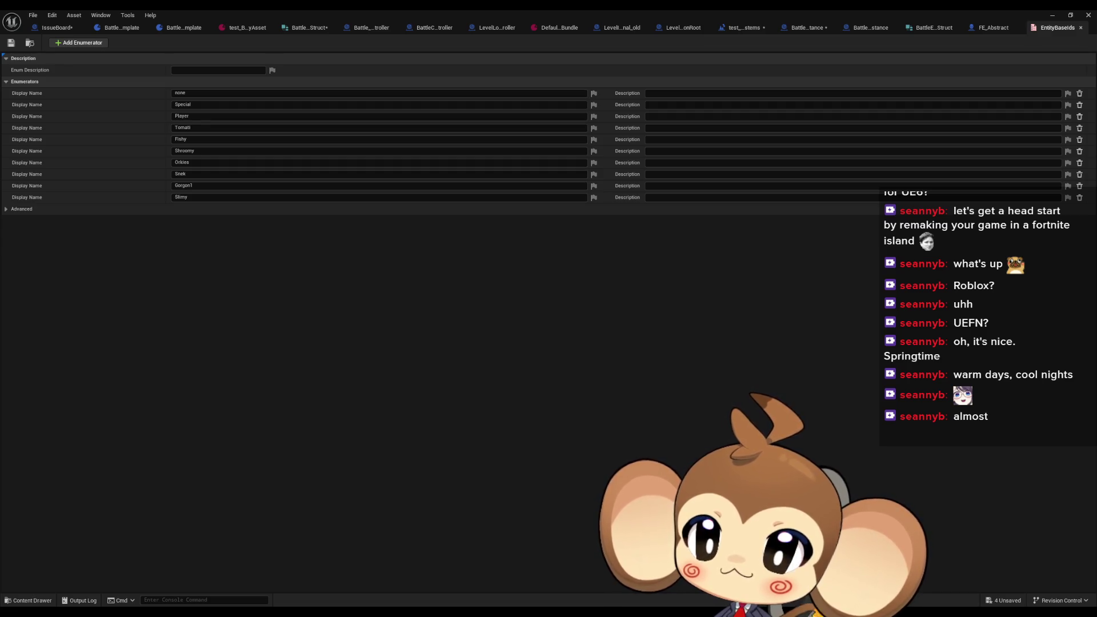
Step: Float the EntityBaseIds enum editor and browse Blueprints > Stats > Growth > ExpTables
double_click(898, 9)
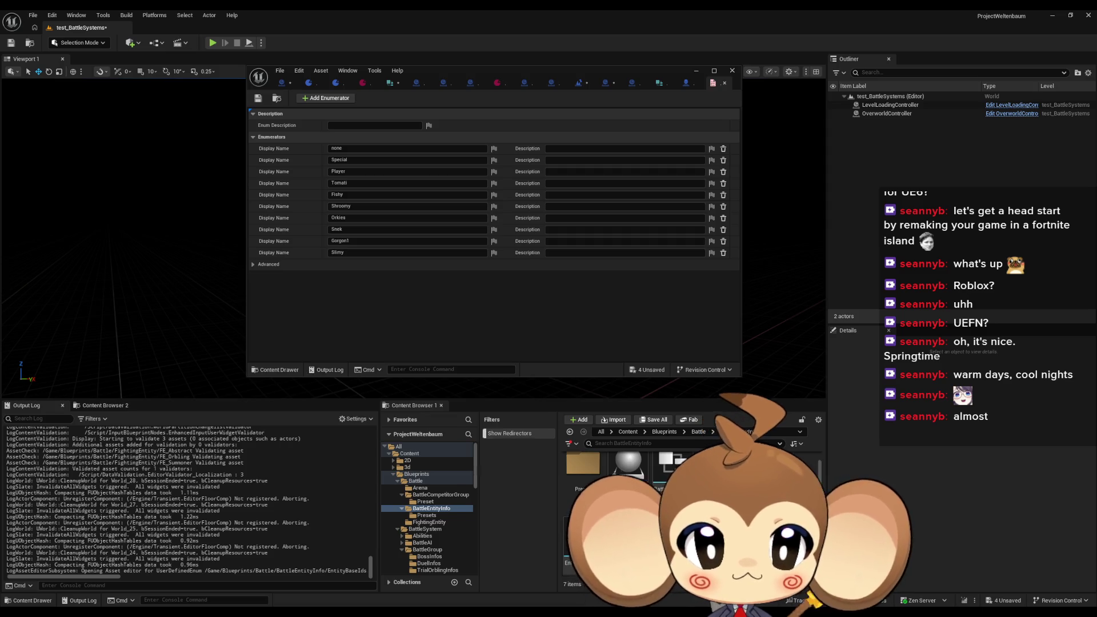
click(639, 432)
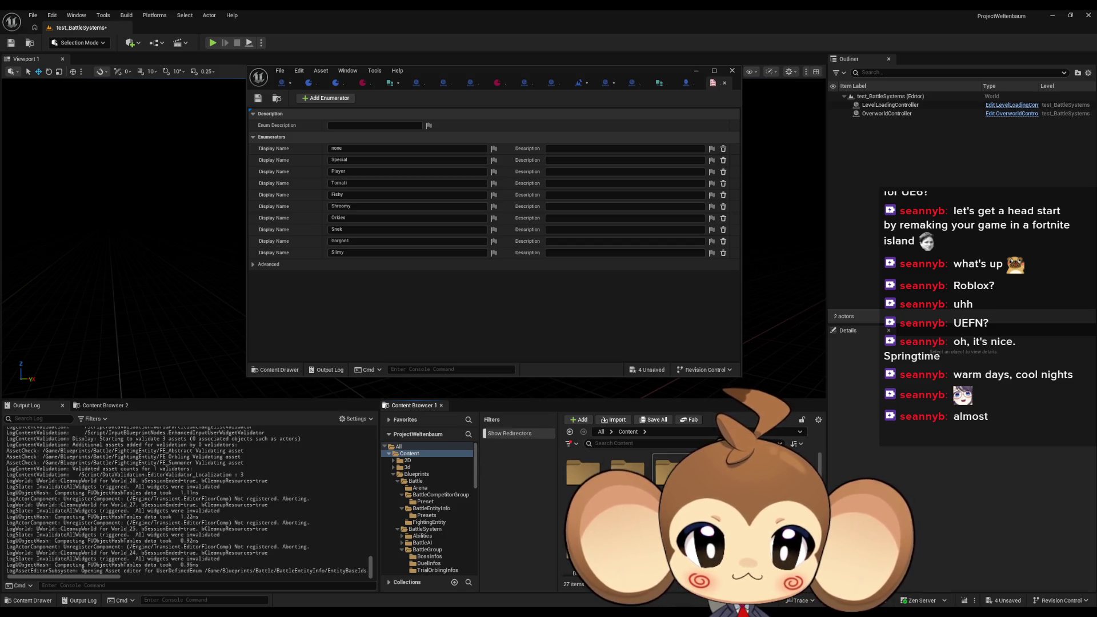
double_click(663, 479)
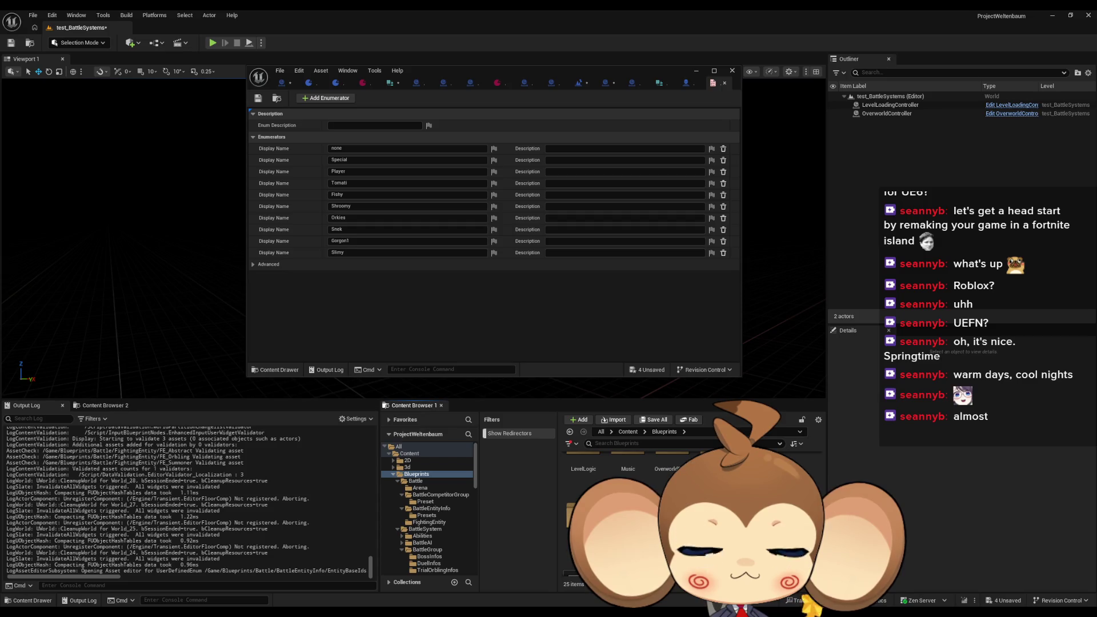
double_click(583, 514)
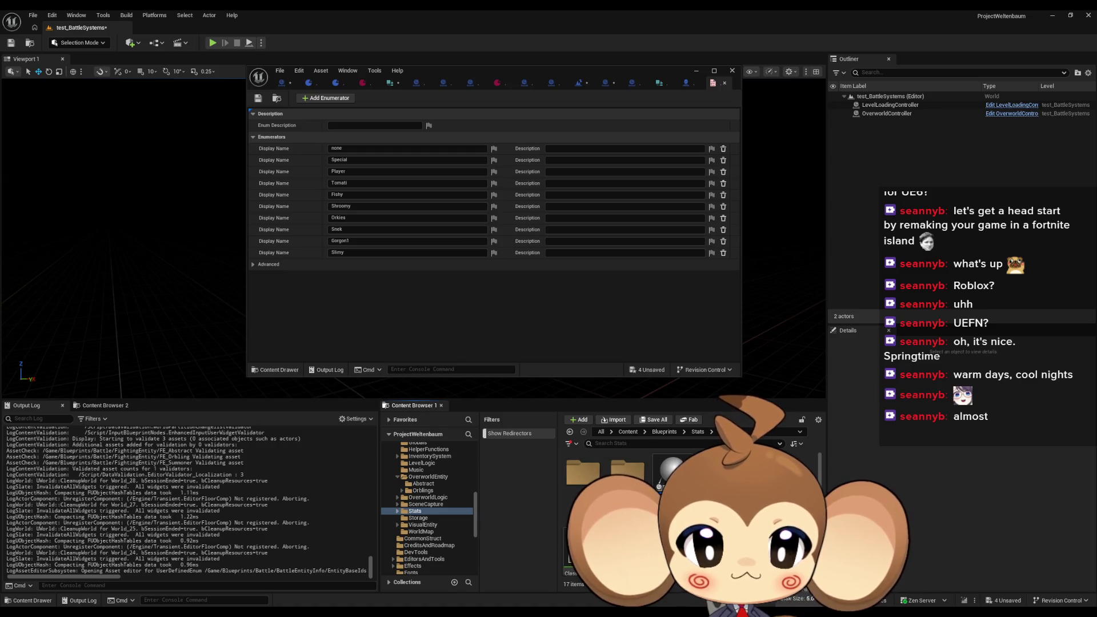
double_click(583, 472)
double_click(576, 470)
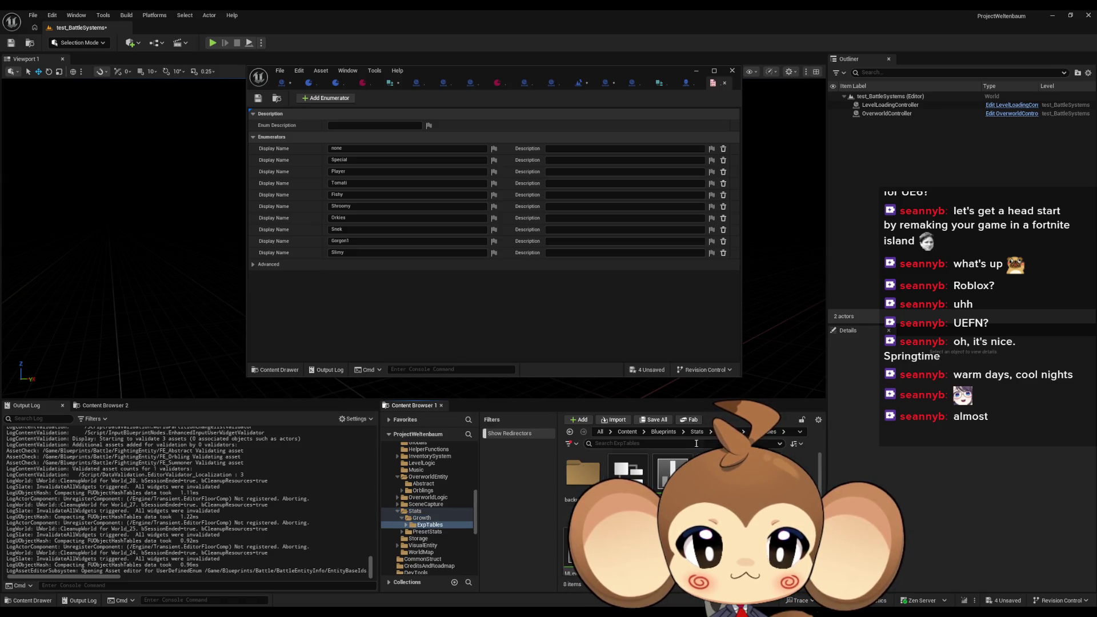
Step: Open the Boss1 preset from PresetStats > BossPresets to view its class defaults
click(698, 432)
double_click(627, 472)
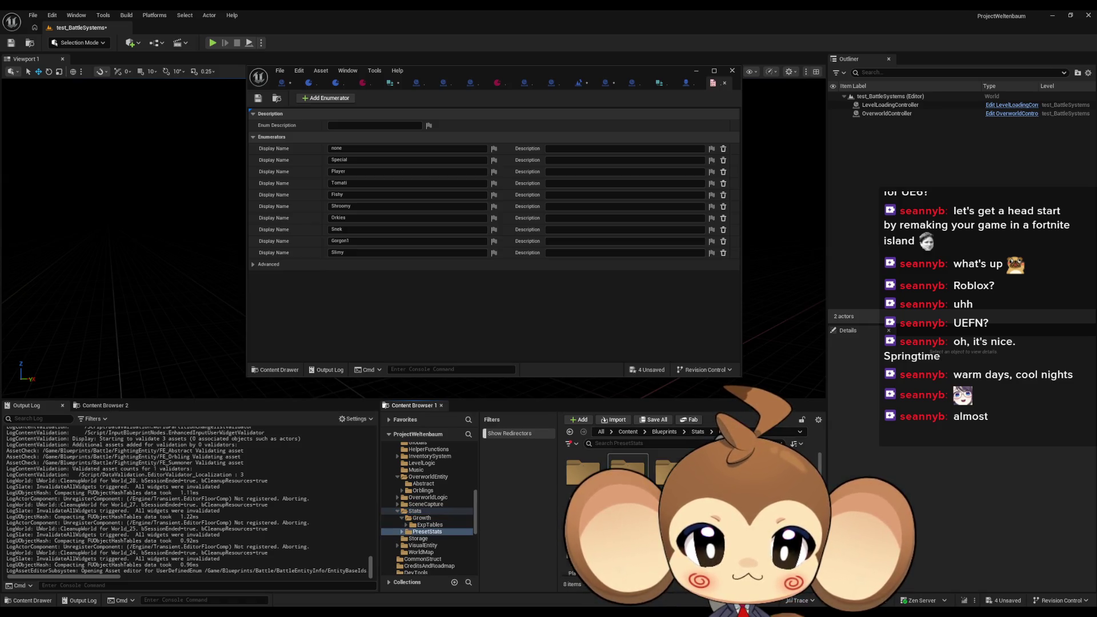
double_click(595, 477)
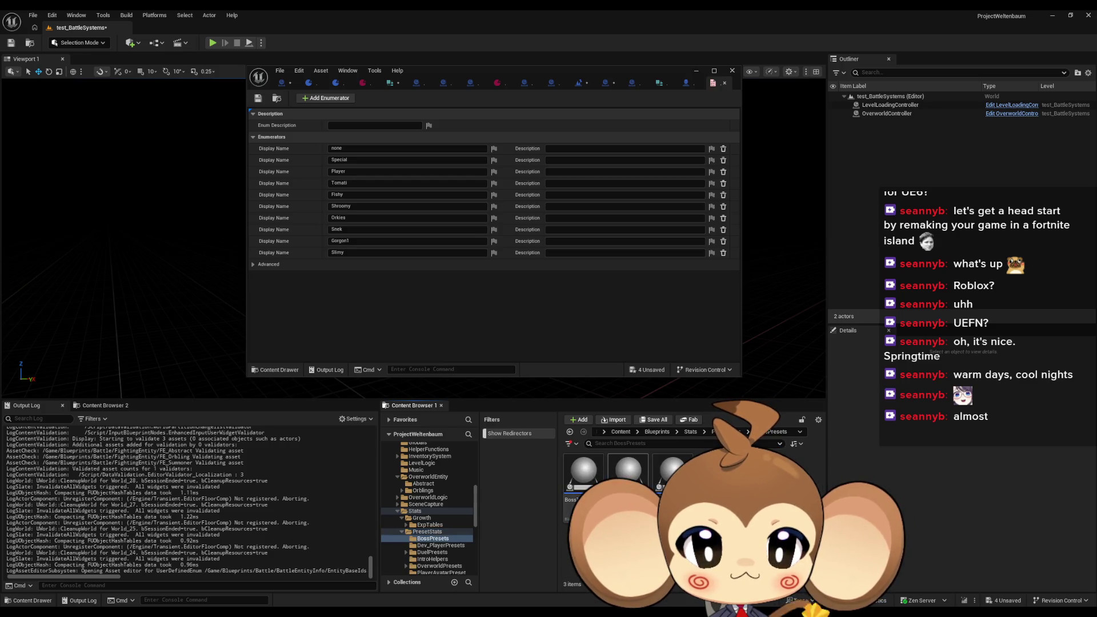
double_click(586, 485)
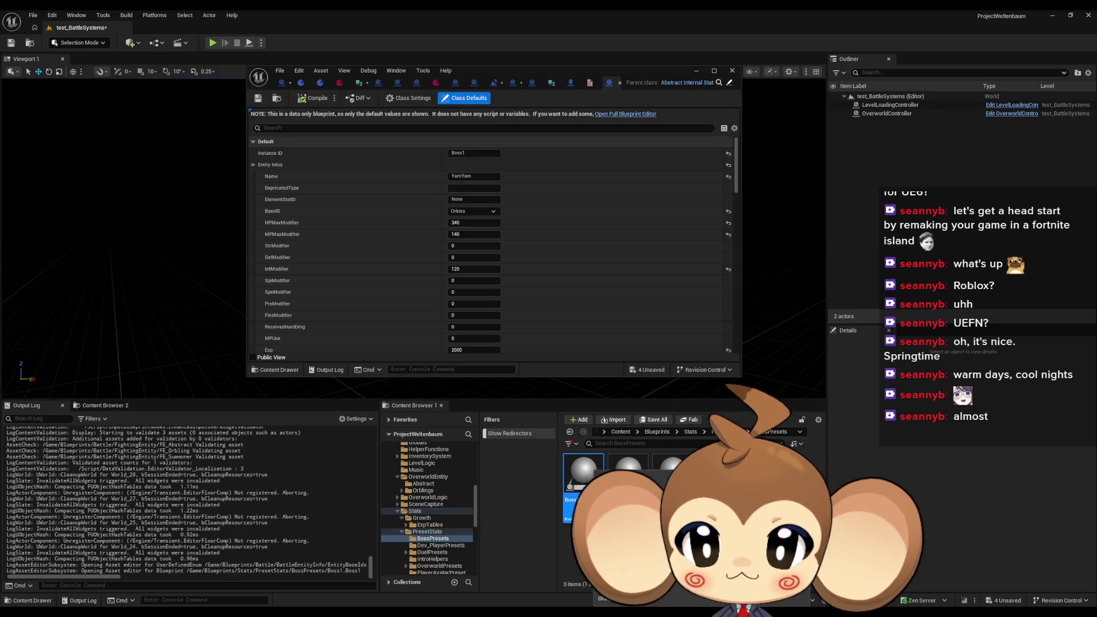
Step: Collapse Boss1's Entity Infos, close the Boss1 tab, and go back up to the Stats folder
click(252, 165)
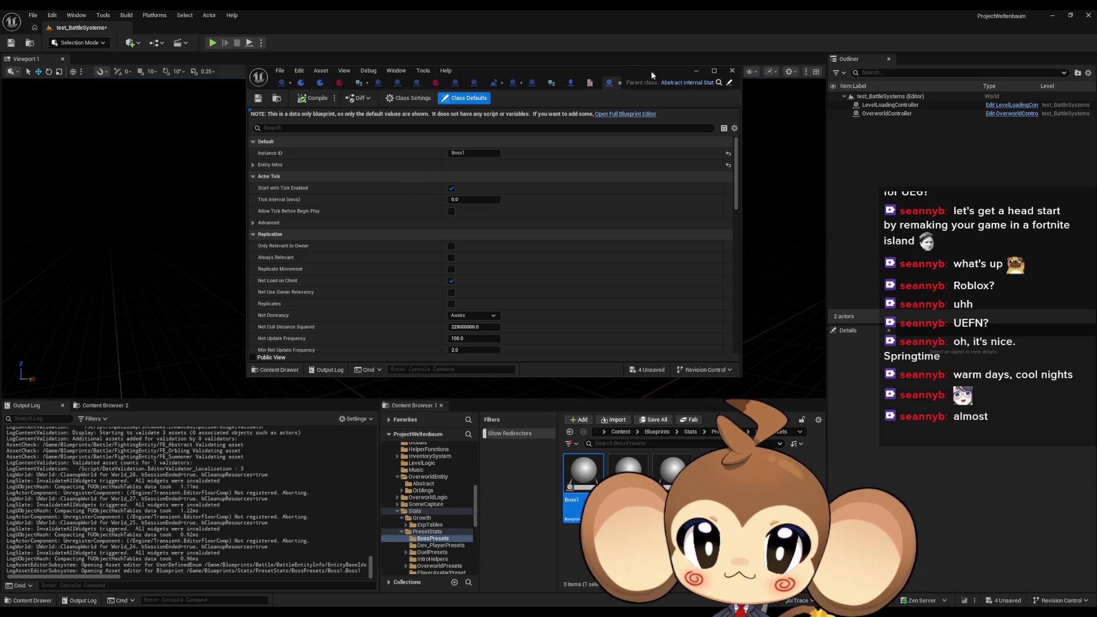
click(620, 83)
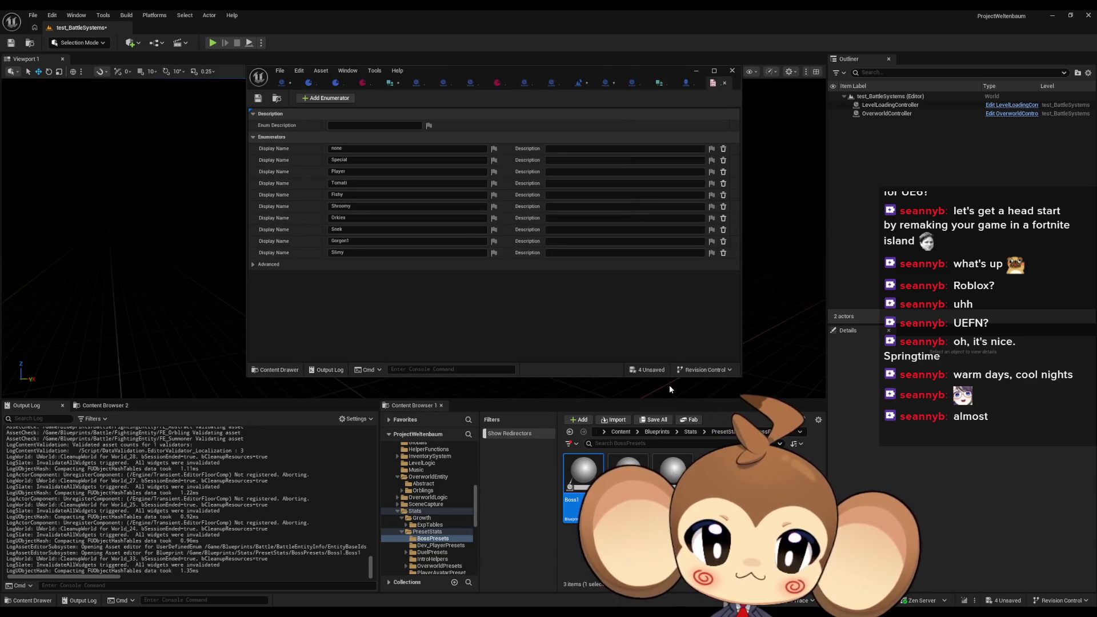
mouse_move(577, 489)
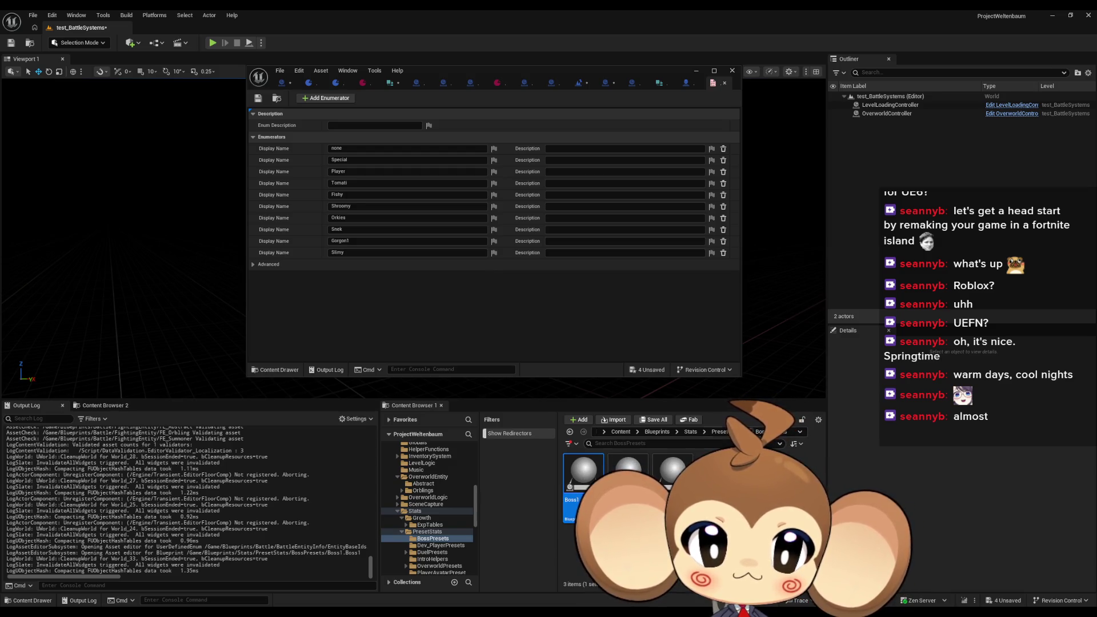
click(723, 433)
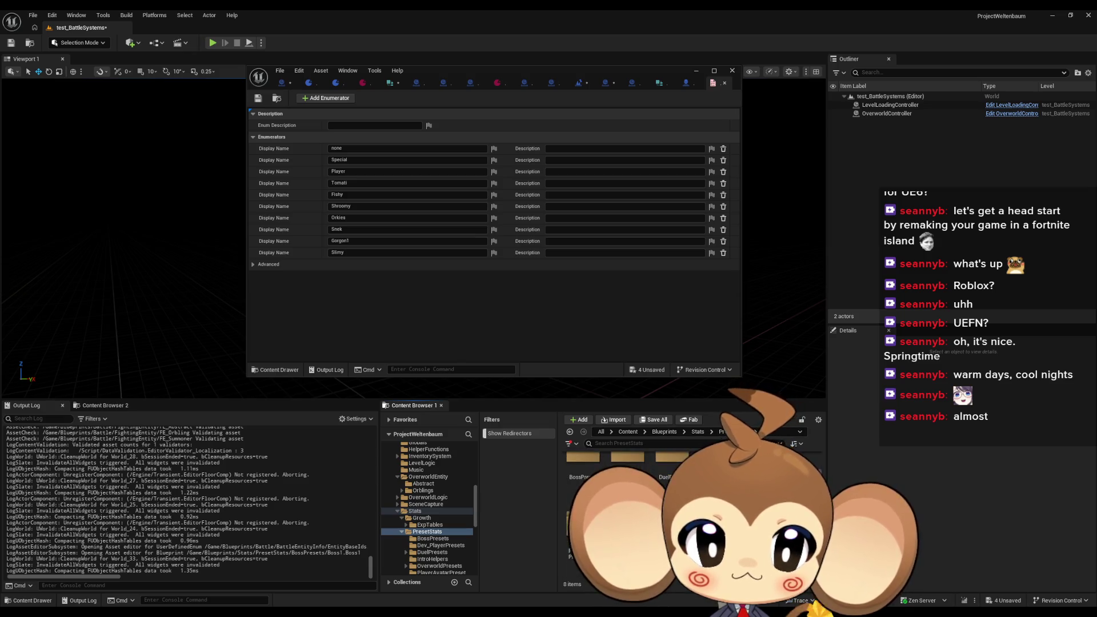
click(698, 433)
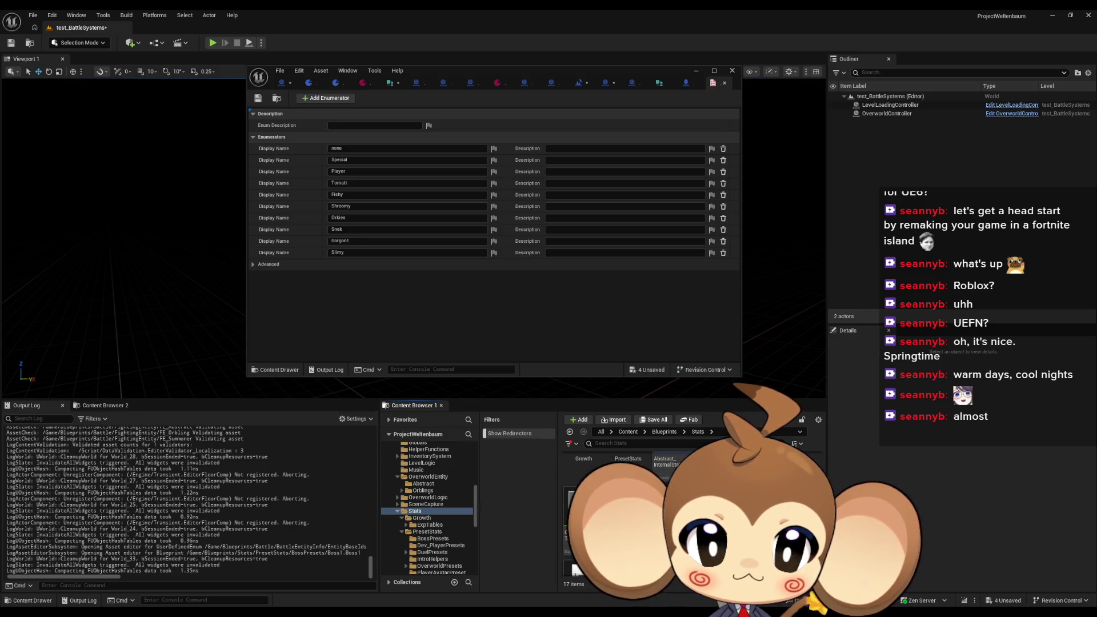
scroll(629, 503, up, 1)
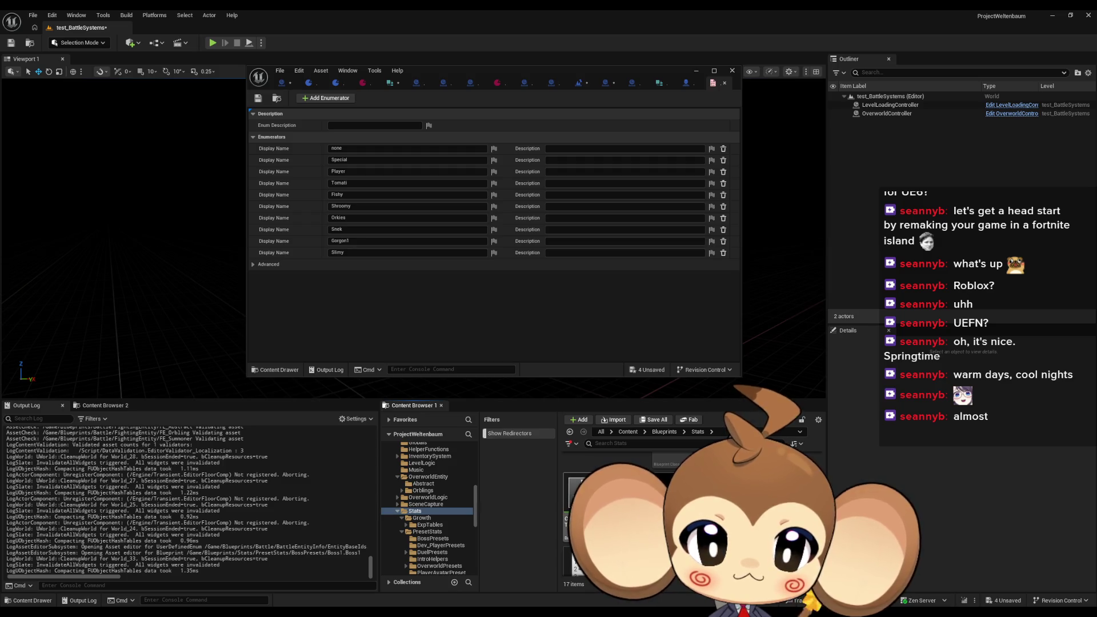
Step: Inspect the ClassStatsDataTable and SpecialFEToElementTable data tables in the Stats folder
double_click(582, 492)
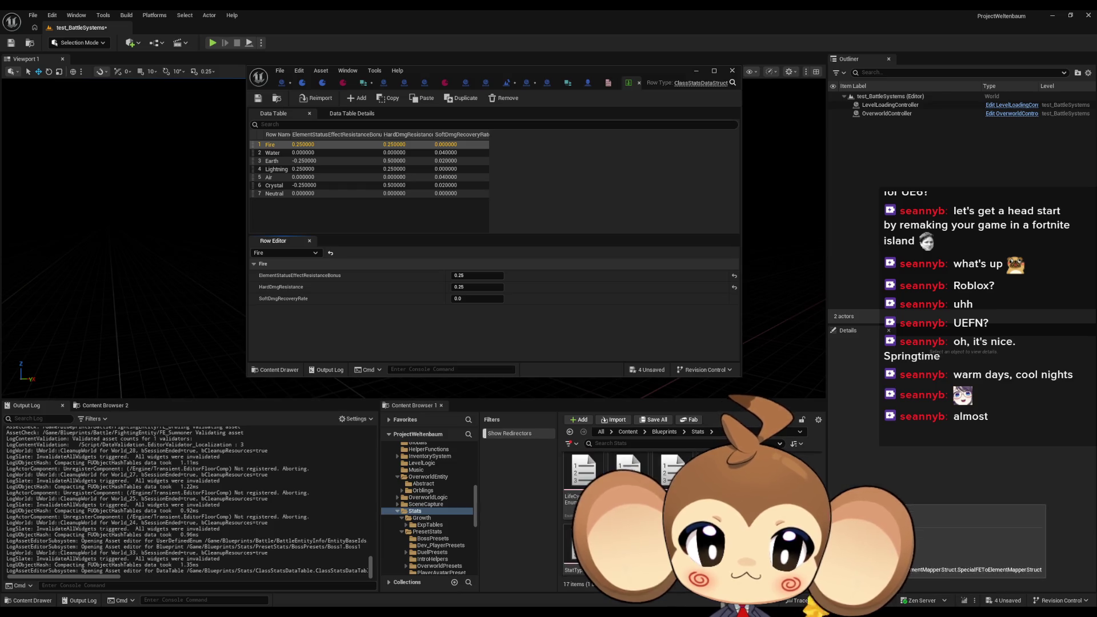
scroll(629, 503, down, 1)
double_click(714, 506)
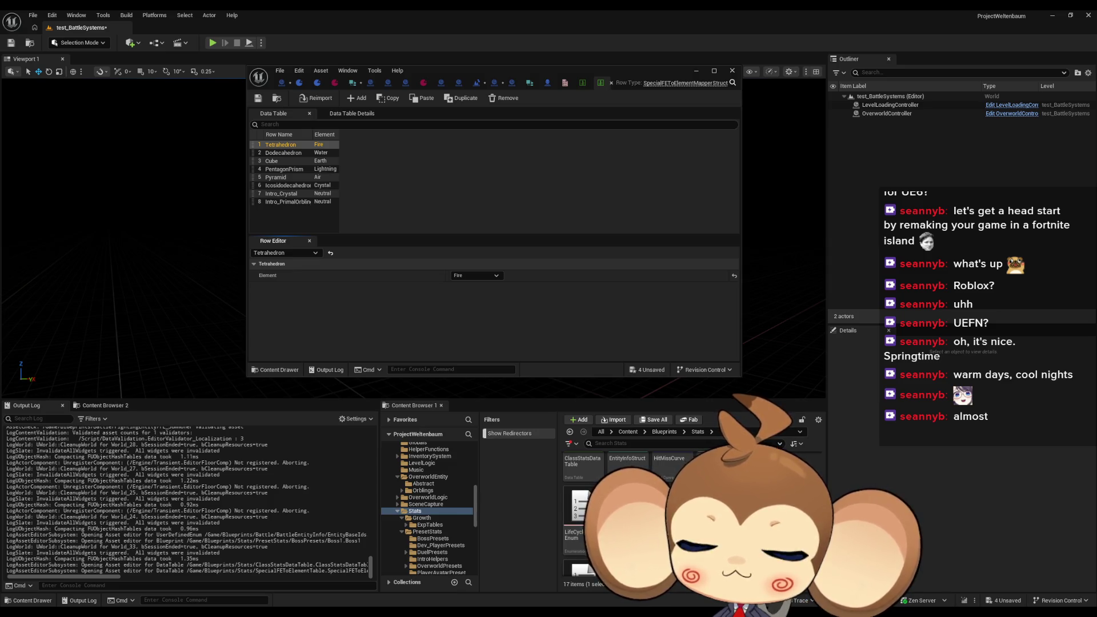
scroll(686, 503, down, 1)
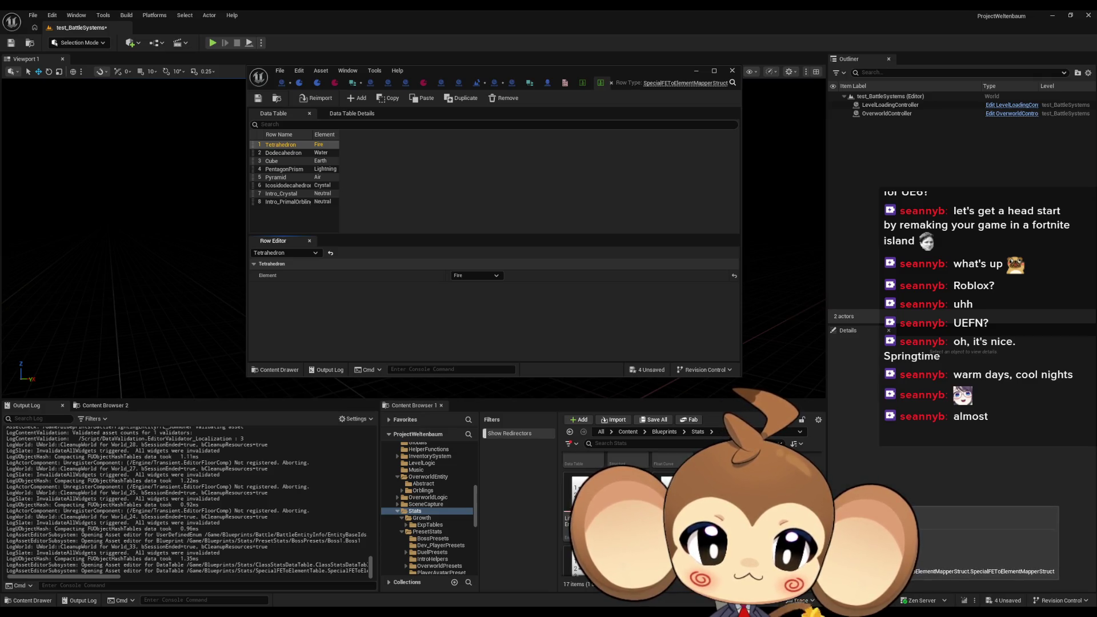
scroll(686, 503, up, 2)
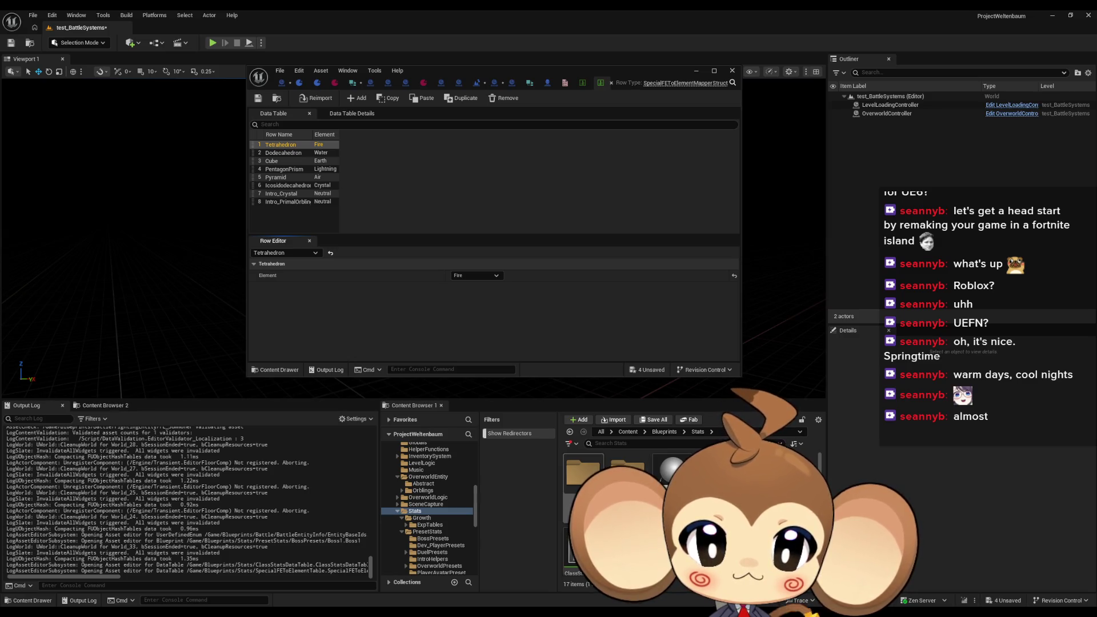
Step: Browse into Blueprints > Battle, then back to Blueprints > Stats
click(664, 431)
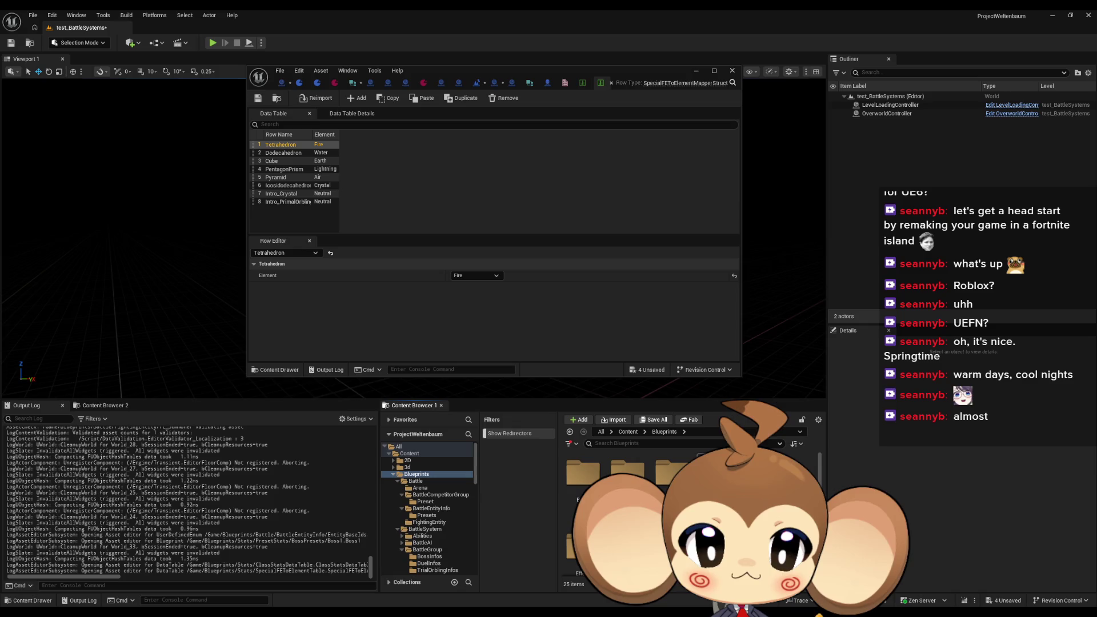
scroll(686, 503, down, 1)
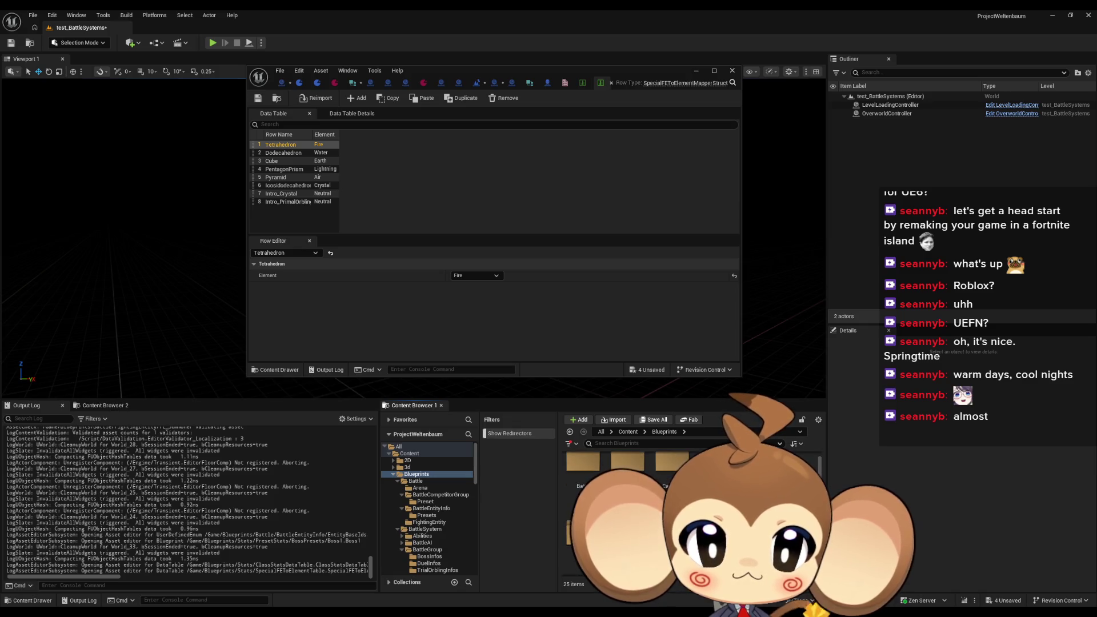
double_click(577, 470)
click(667, 433)
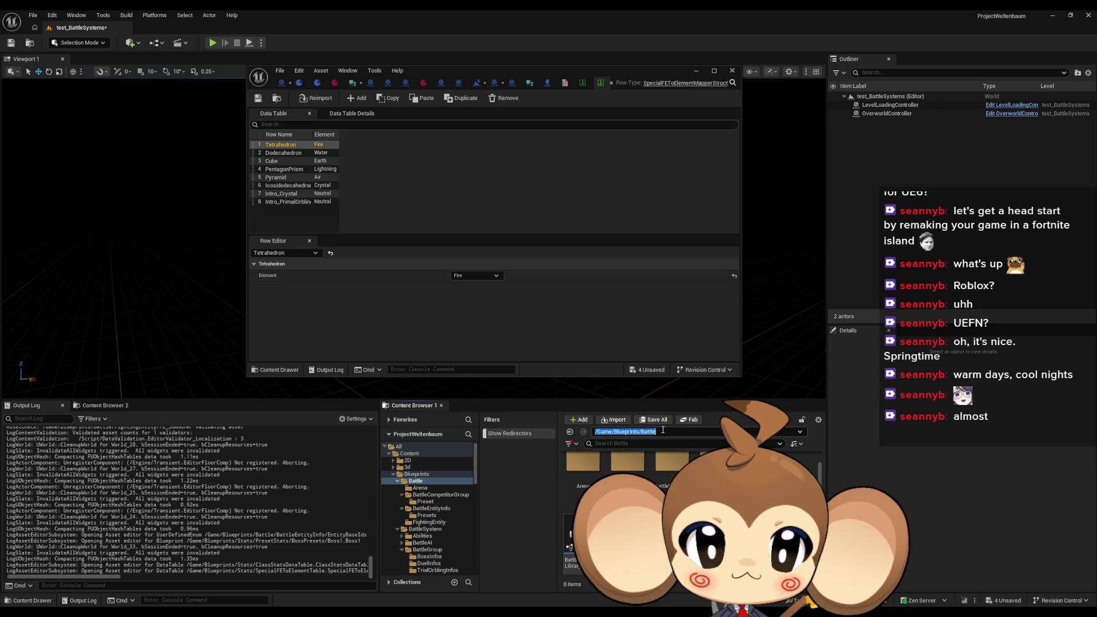
click(659, 434)
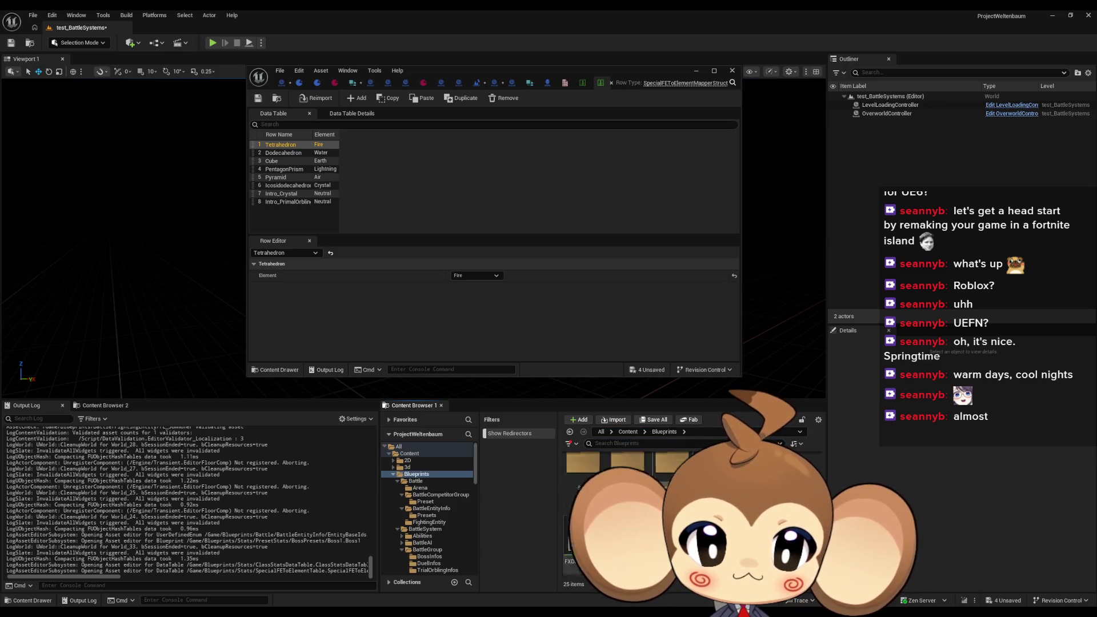
double_click(577, 566)
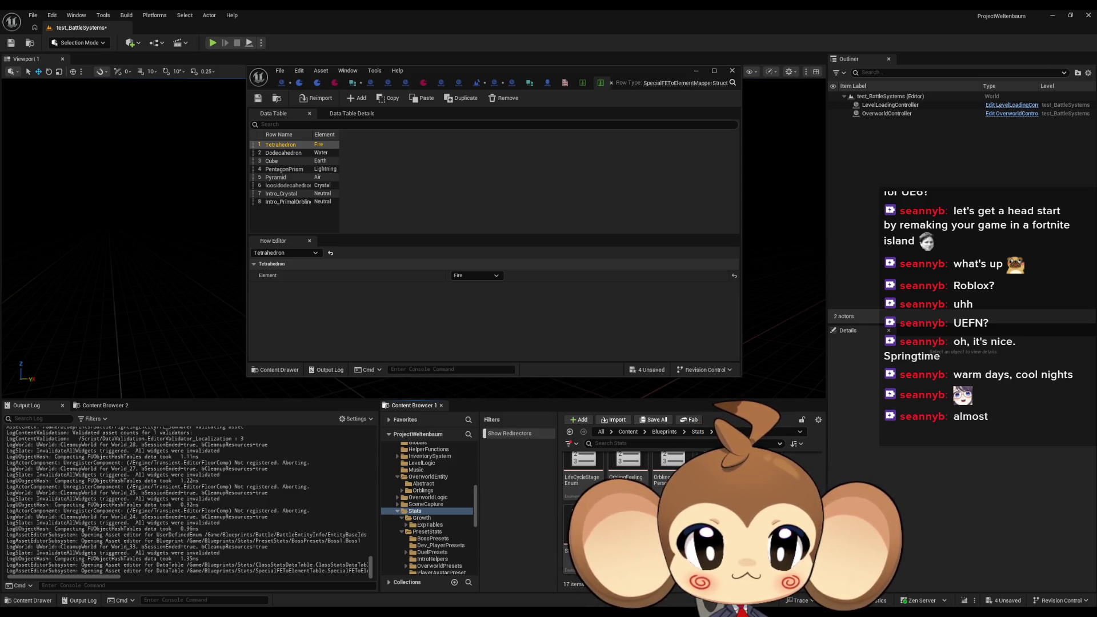
Step: Look through Stats, then open the OrblingBaseStat data table from Blueprints > VisualEntity
scroll(629, 514, down, 2)
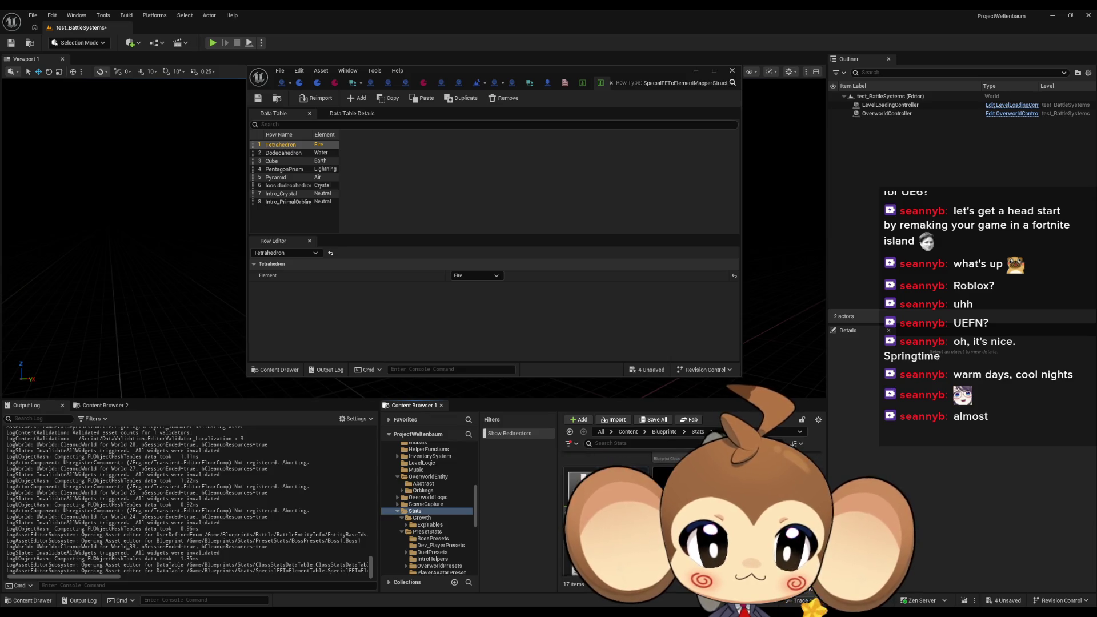
scroll(628, 503, down, 2)
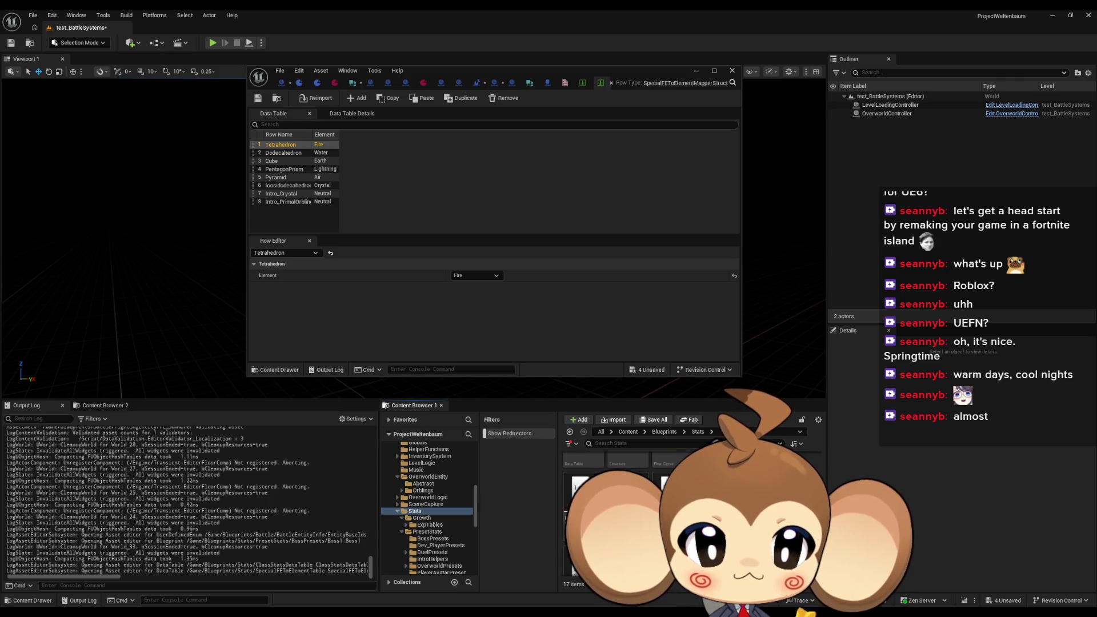
scroll(629, 503, down, 2)
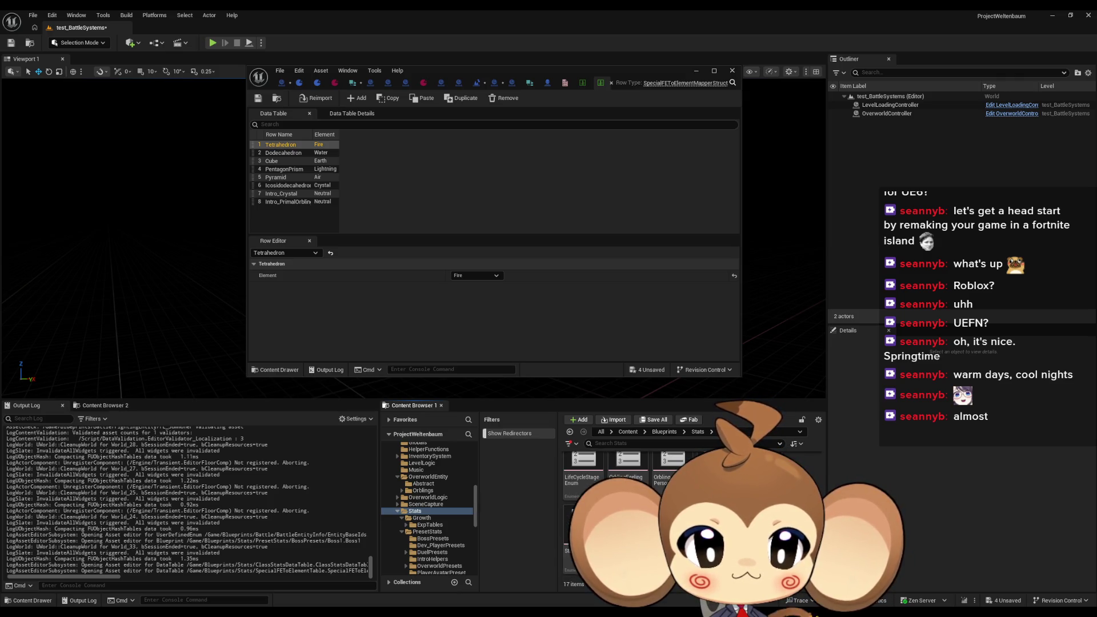
scroll(628, 503, up, 5)
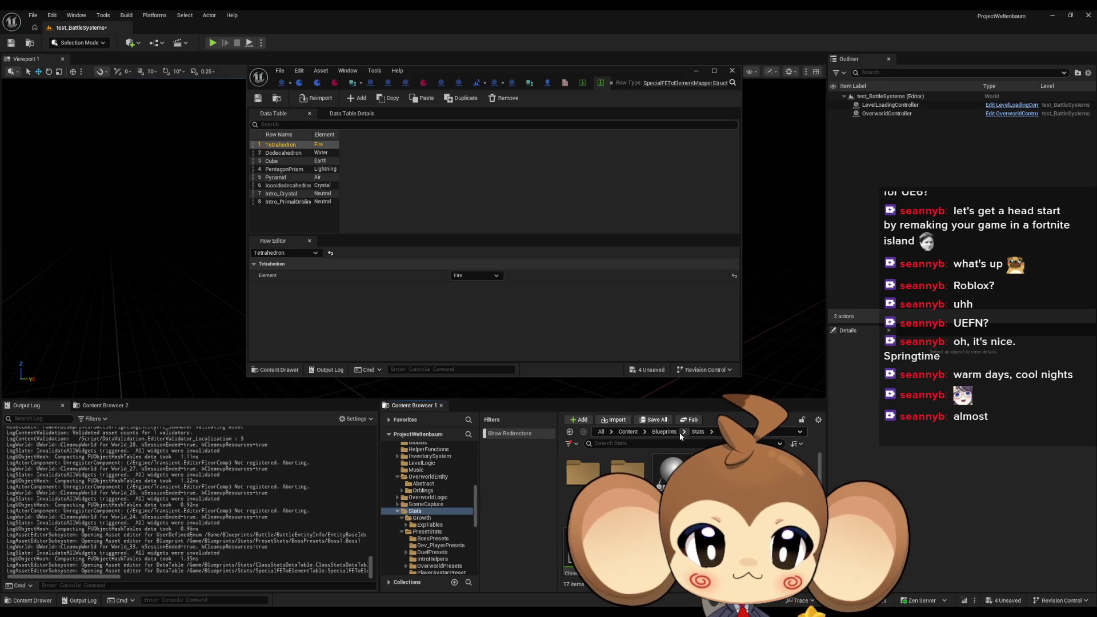
click(664, 432)
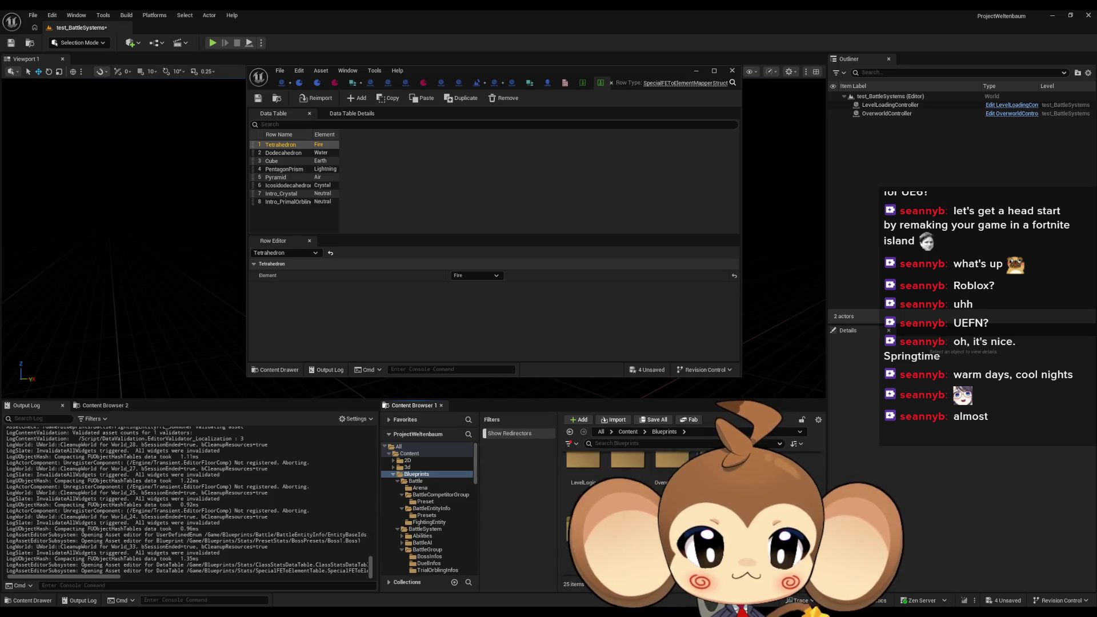
double_click(718, 480)
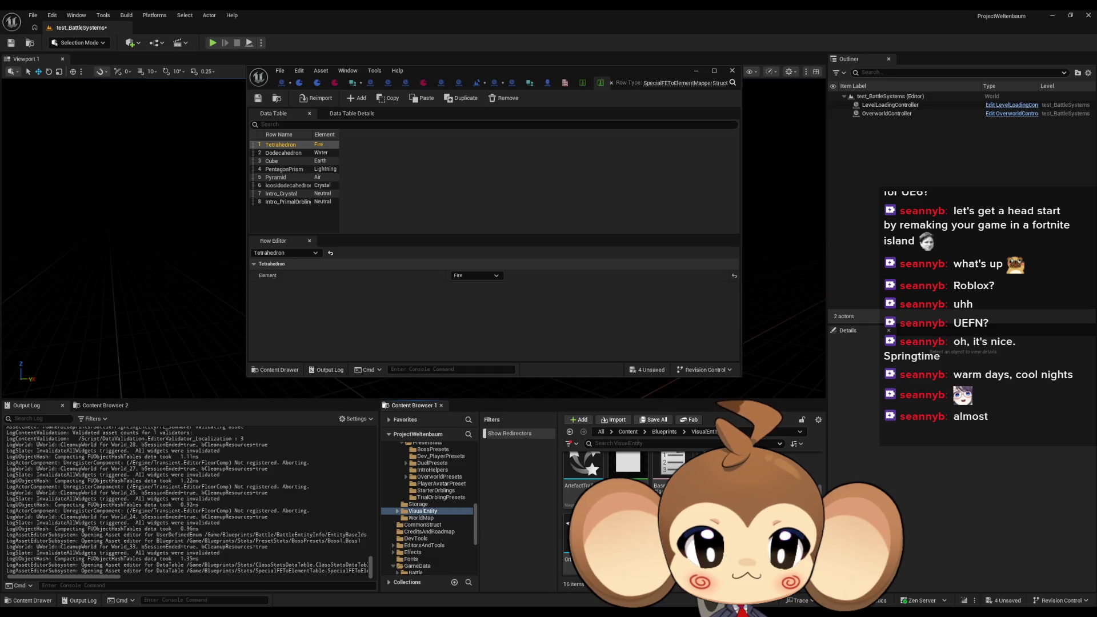
double_click(720, 475)
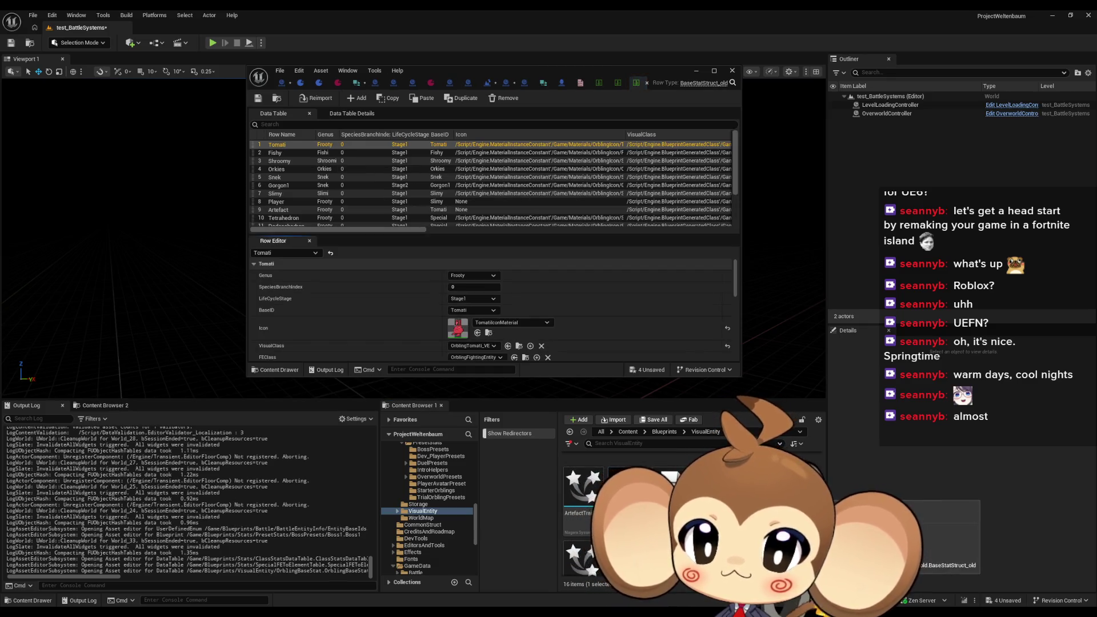
Step: Review the Tomati row's stats in OrblingBaseStat, then return to the top-level Content folder
scroll(513, 314, down, 10)
scroll(512, 313, down, 5)
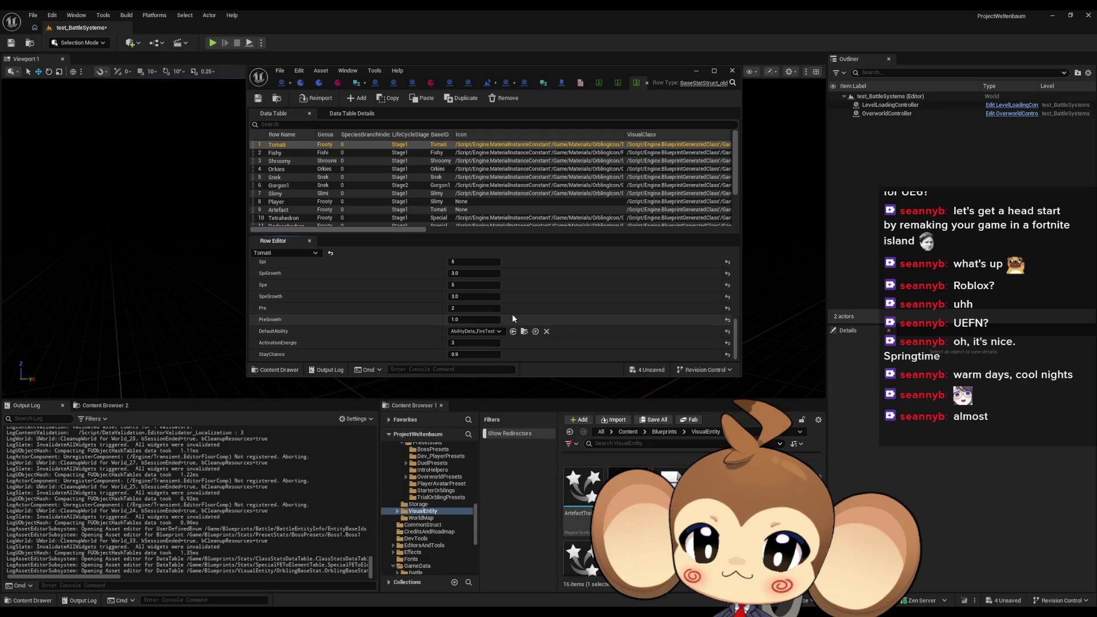
scroll(512, 313, up, 10)
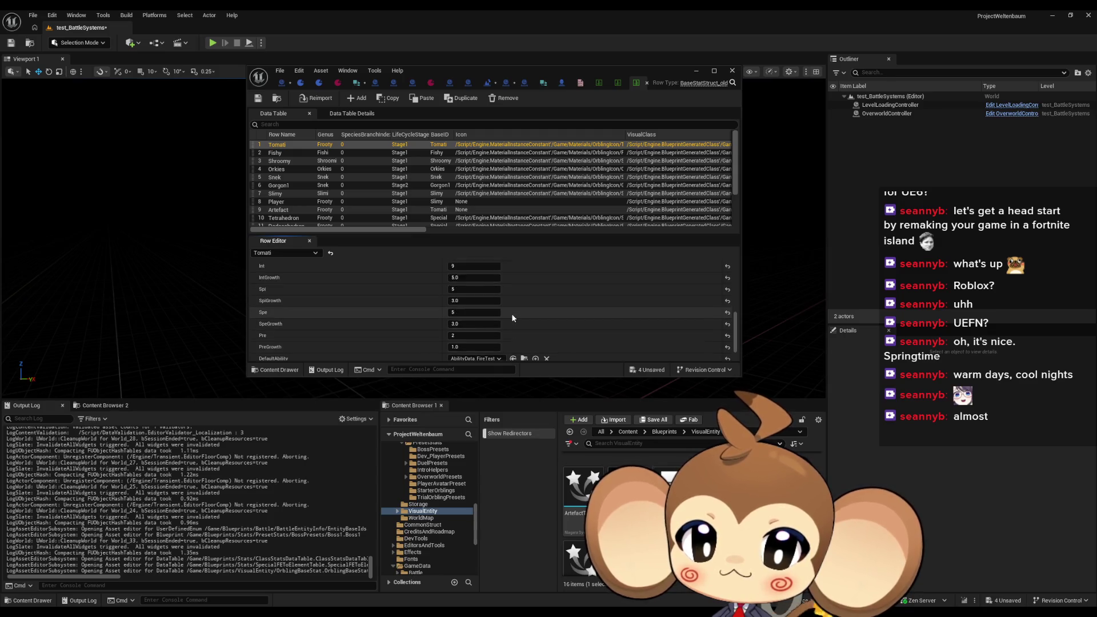
scroll(512, 314, up, 5)
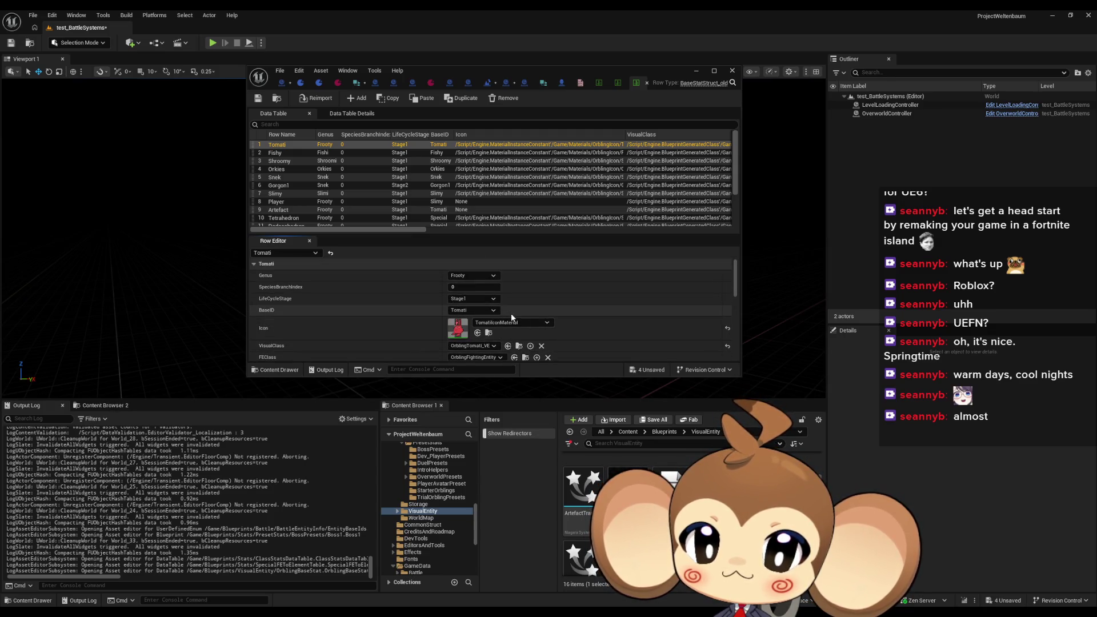
scroll(511, 313, down, 14)
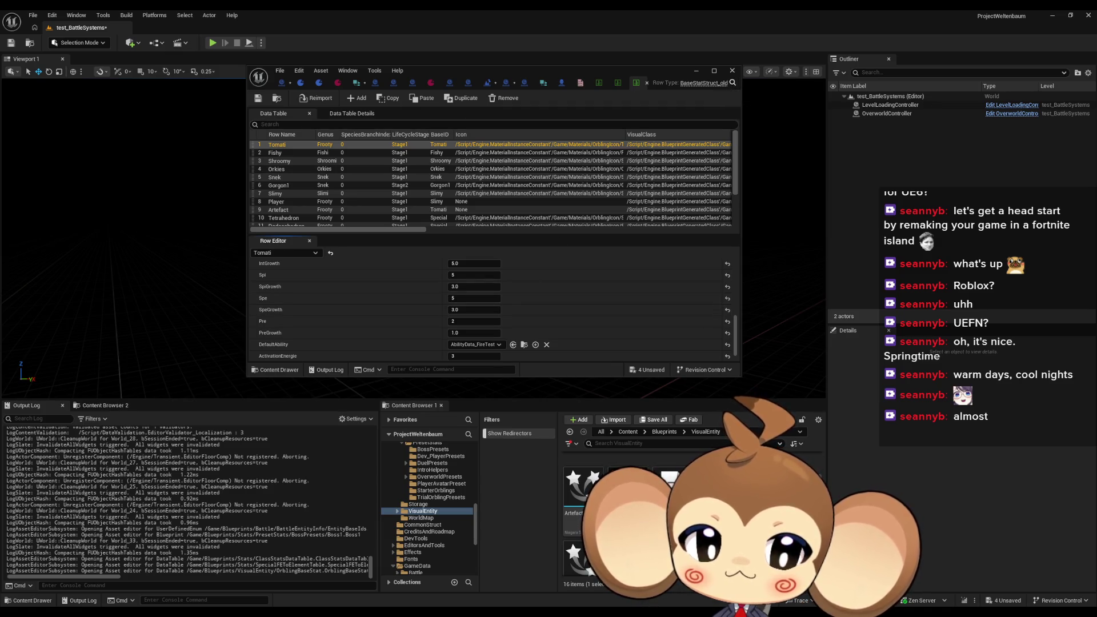
scroll(629, 514, down, 1)
key(Return)
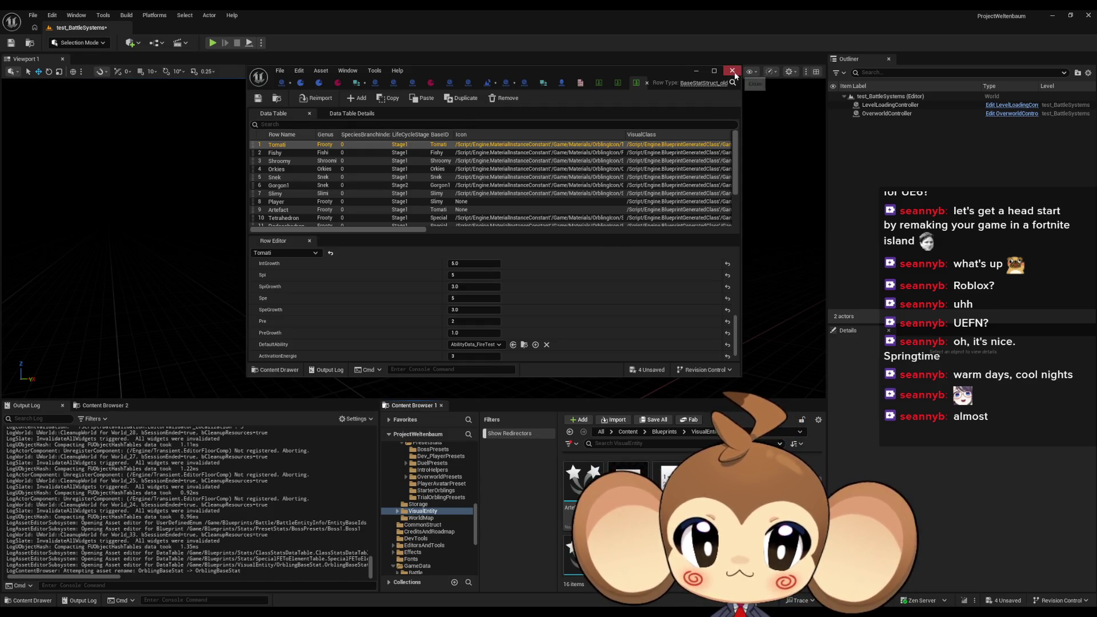
click(628, 431)
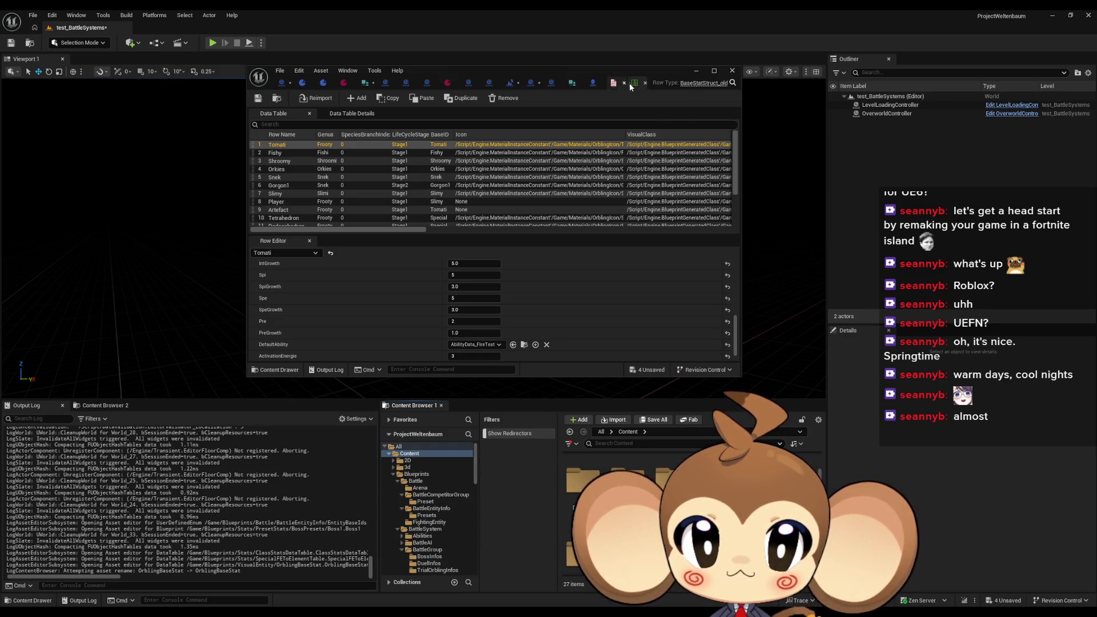
Step: Switch to the EntityBaseIds enum and browse the Blueprints > Battle and VisualEntity folders
click(627, 83)
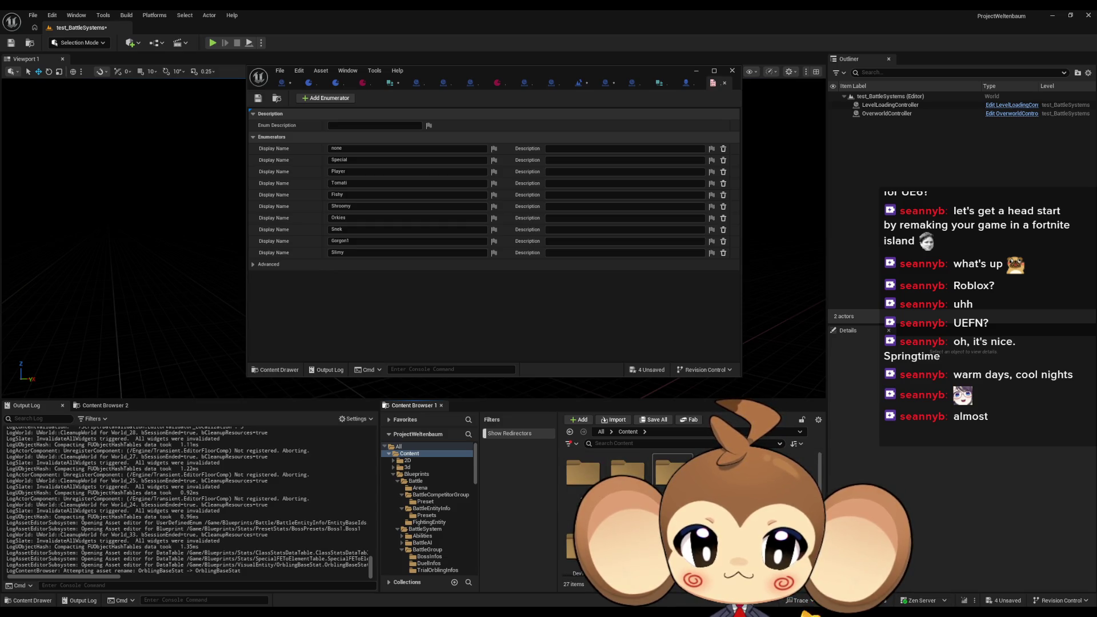
click(416, 475)
double_click(577, 478)
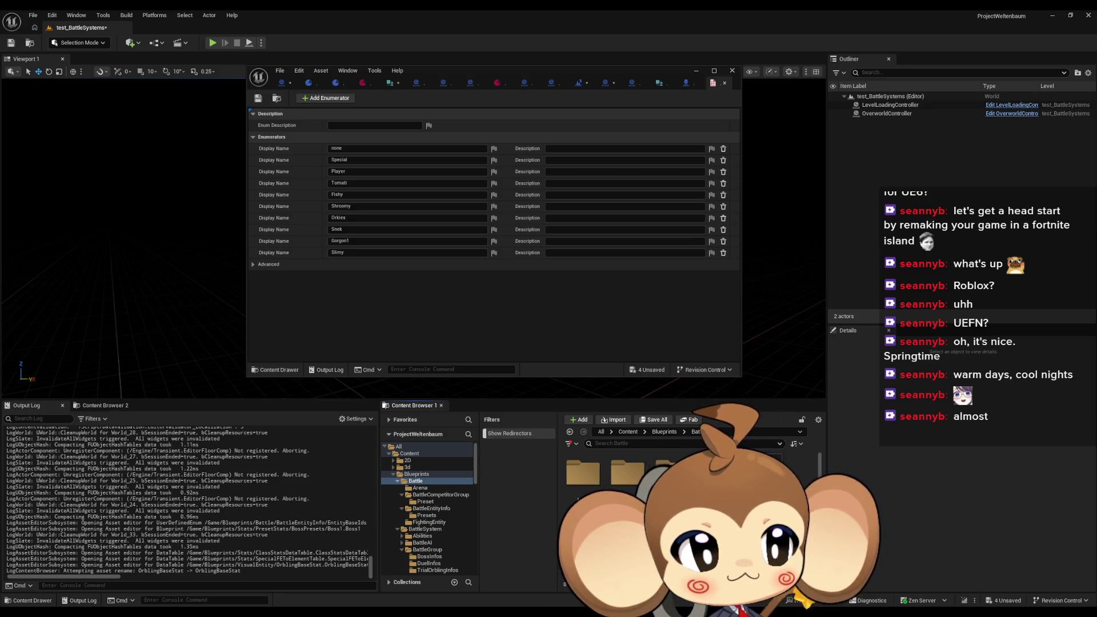
click(664, 432)
click(423, 511)
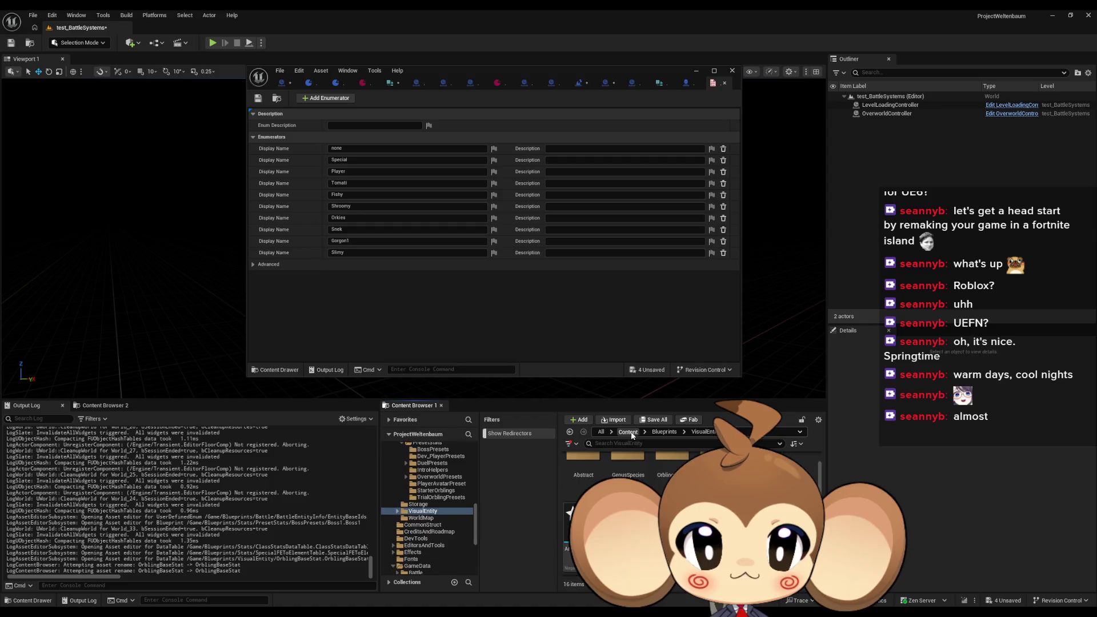
click(628, 431)
Step: Open the EntityBaseInfo struct from Blueprints > Battle > BattleEntityInfo
click(416, 473)
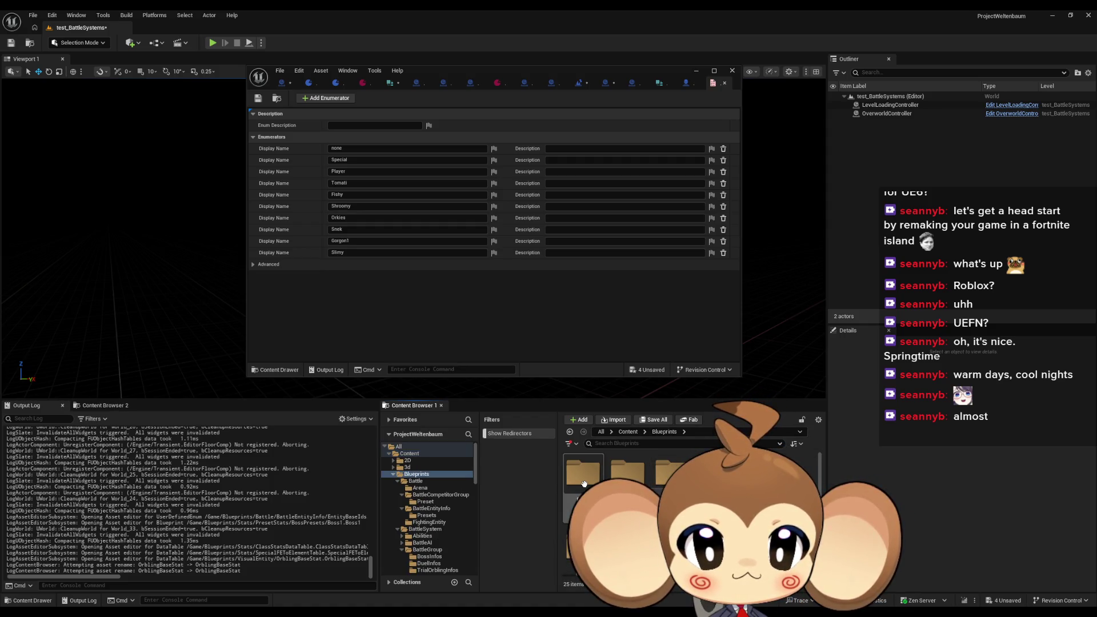
double_click(584, 484)
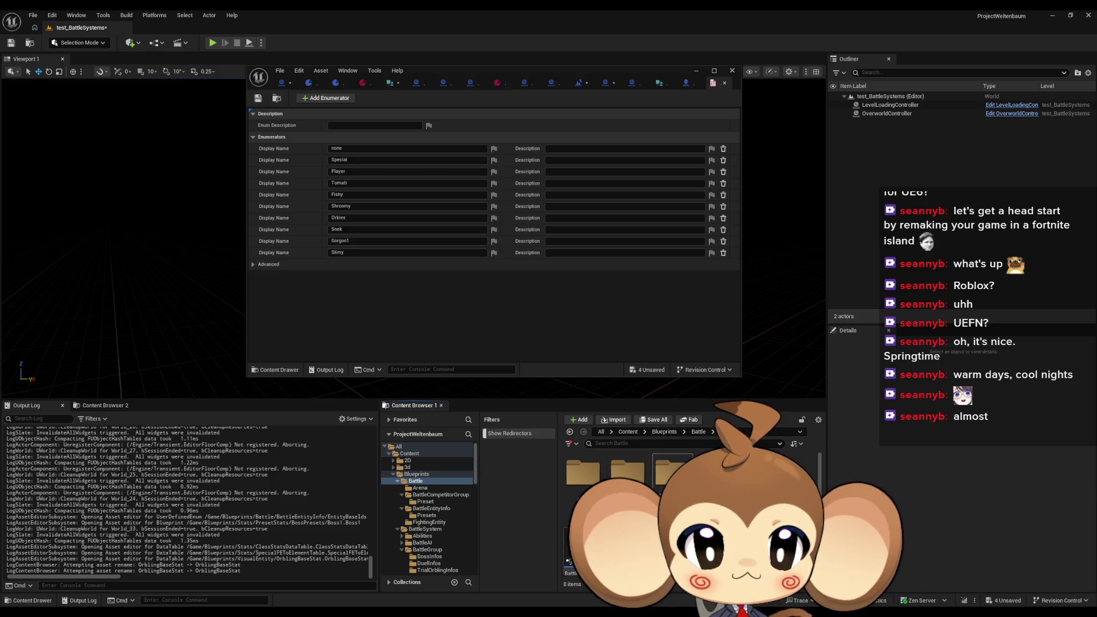
double_click(673, 472)
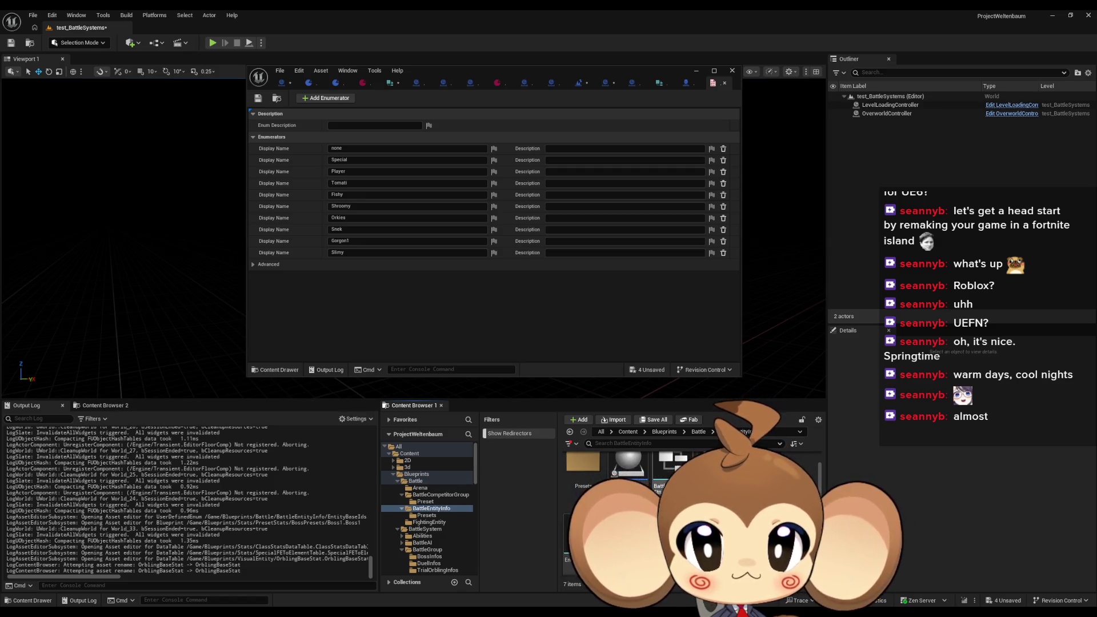
double_click(674, 477)
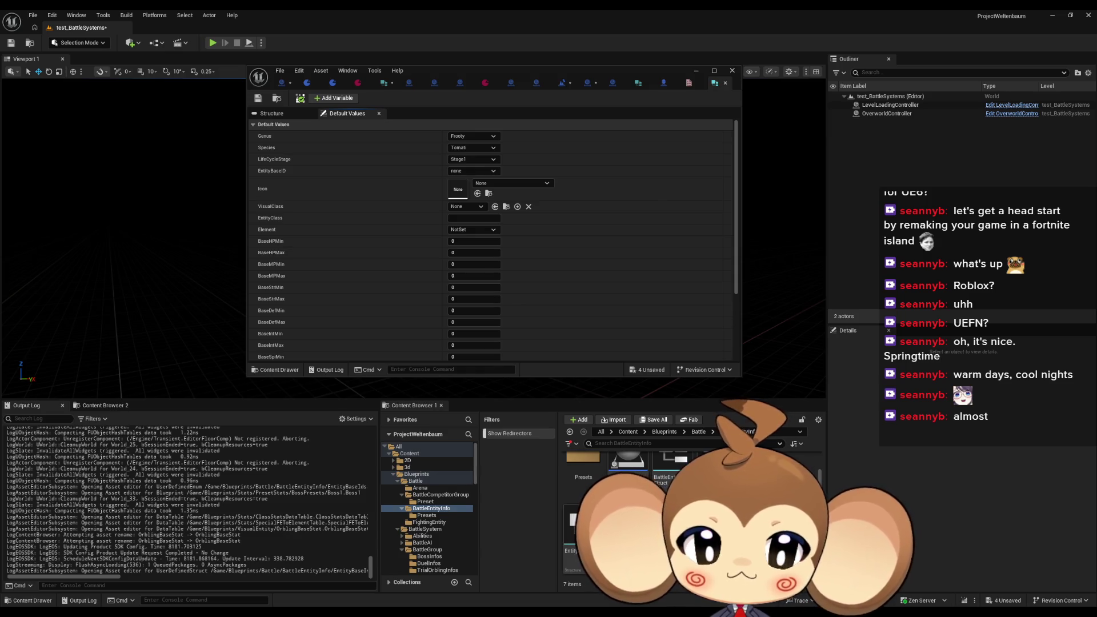
Step: Create a Data Table with EntityBaseInfo row structure, named EntityBaseInfoDataTable
right_click(672, 514)
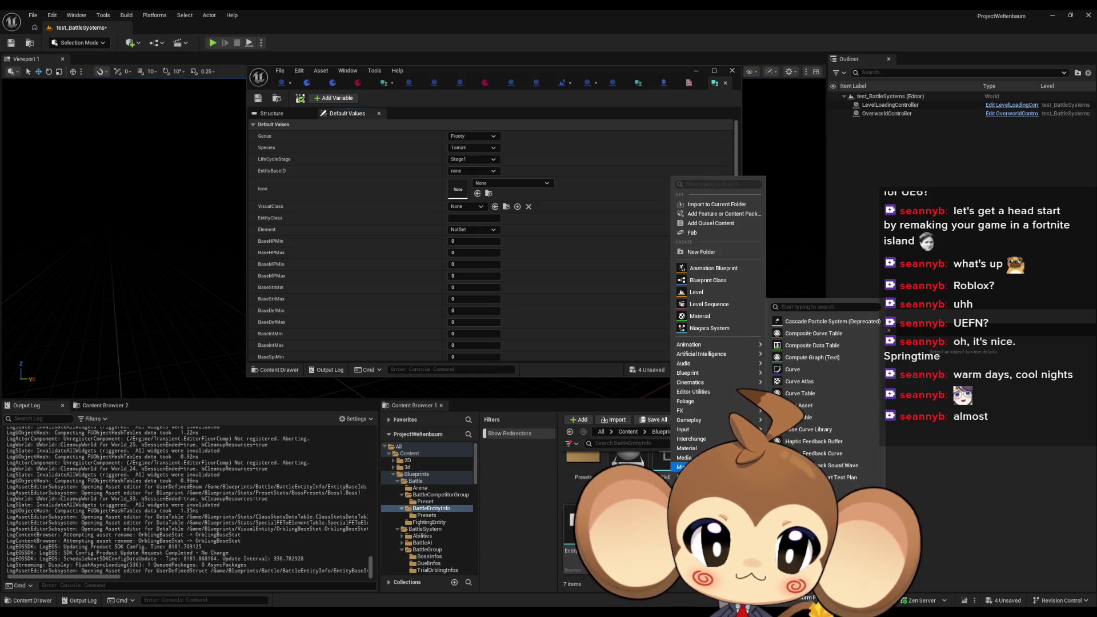
mouse_move(696, 440)
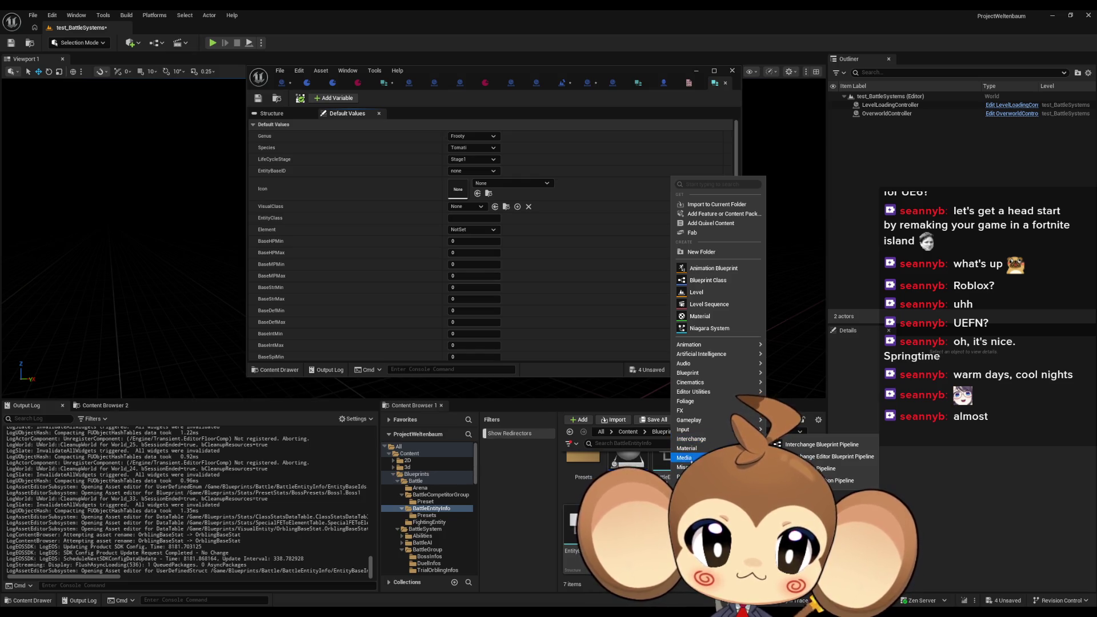
click(823, 423)
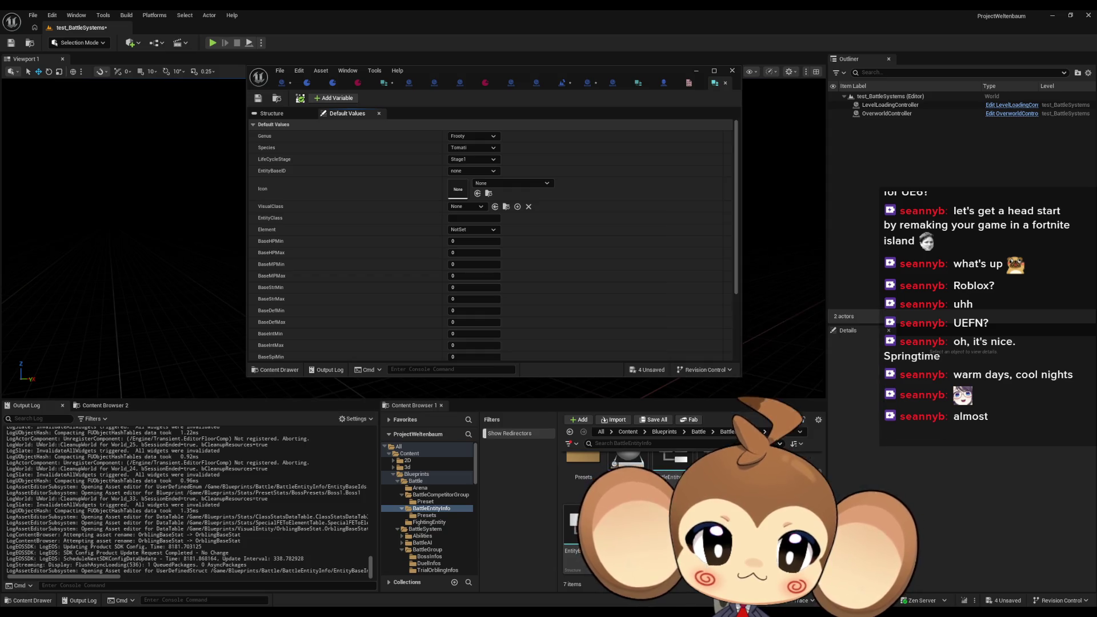
click(518, 306)
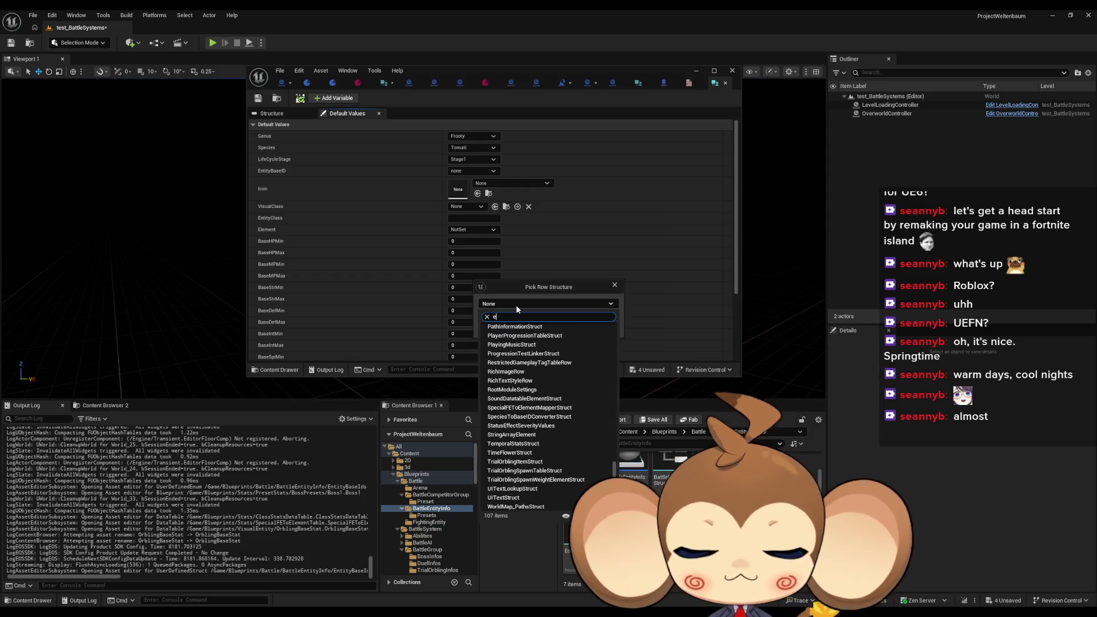
text(ent base info)
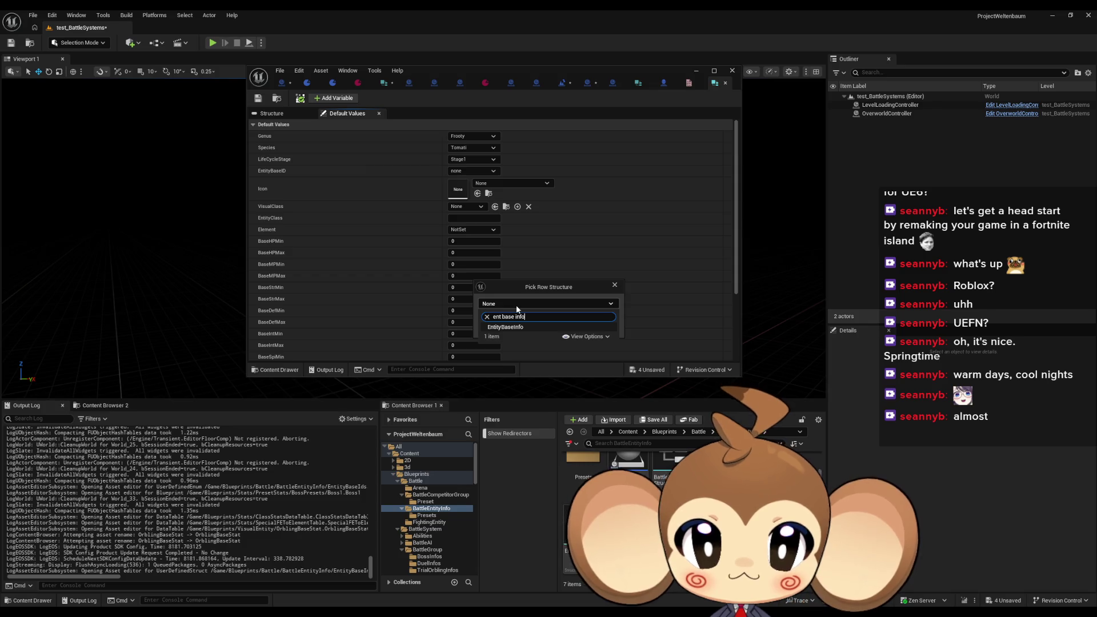
click(526, 327)
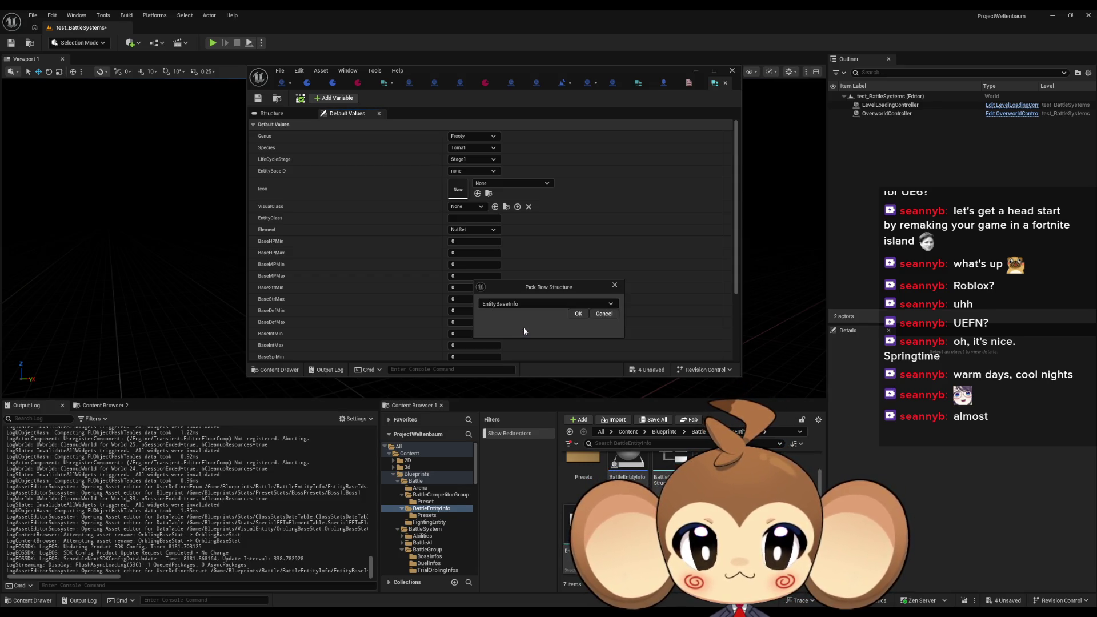
click(577, 315)
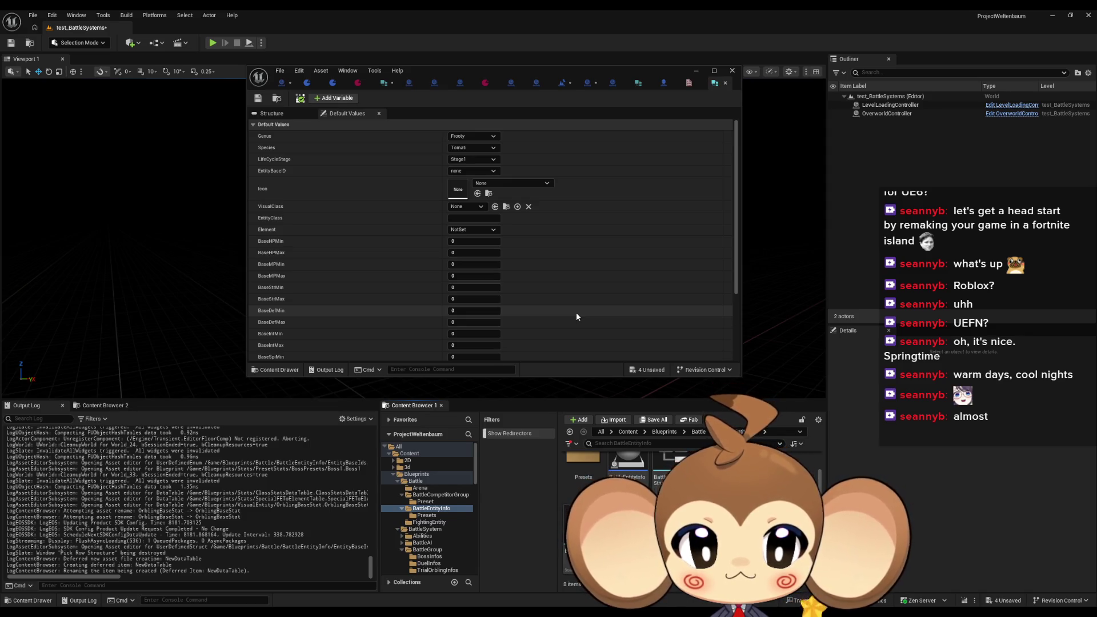
key(Return)
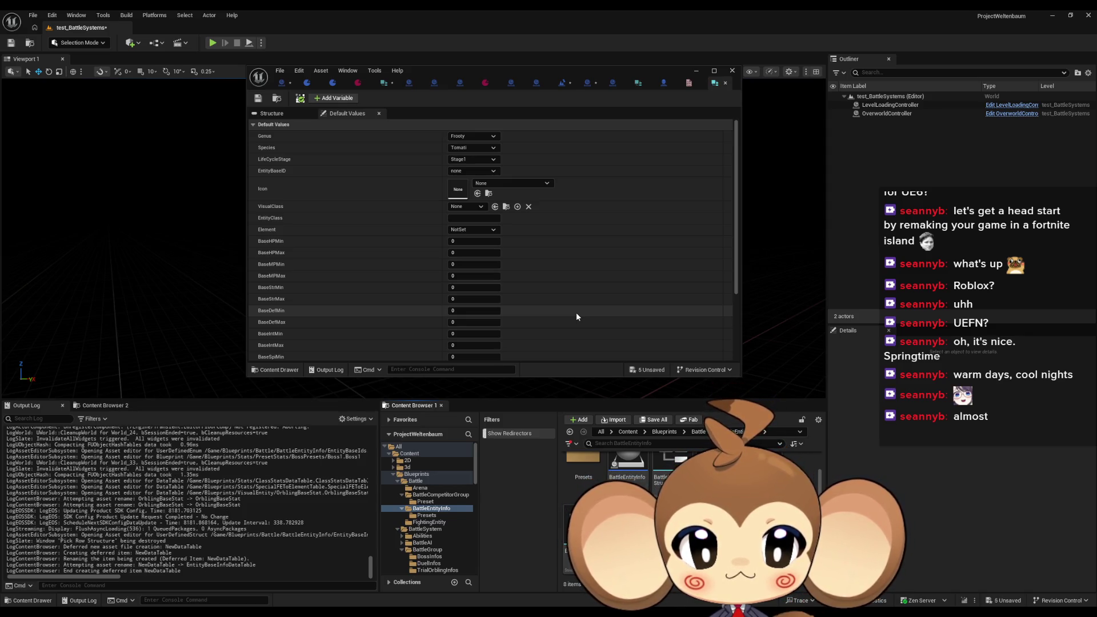
Step: Add NewRow to EntityBaseInfoDataTable, review its Frosty/Tomati/Stage1 defaults, and maximize the editor
double_click(580, 534)
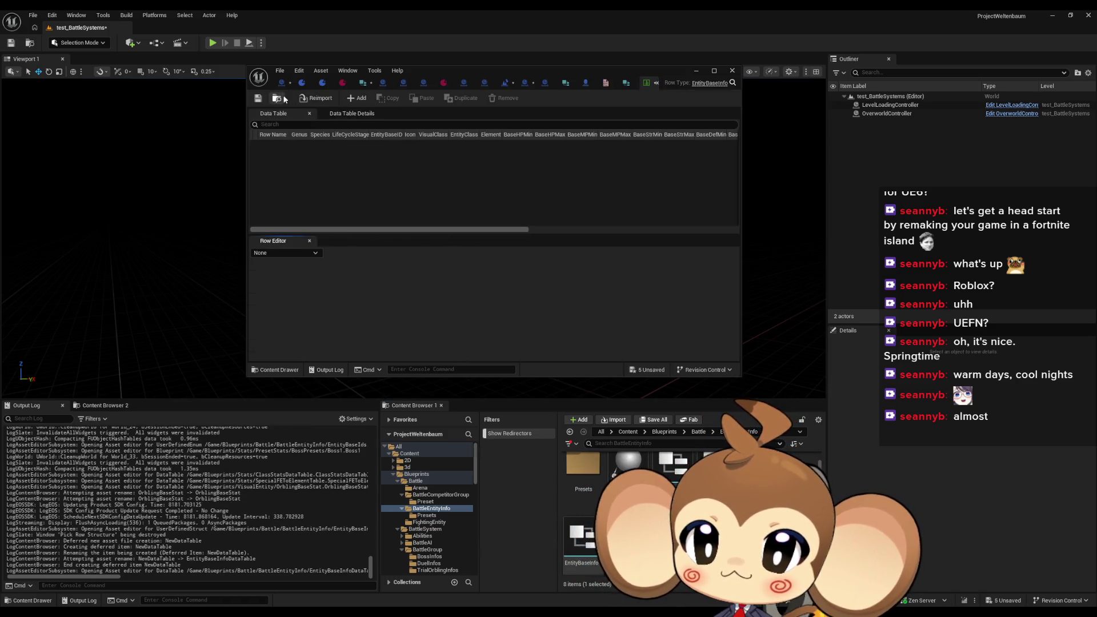
click(357, 98)
scroll(531, 293, down, 10)
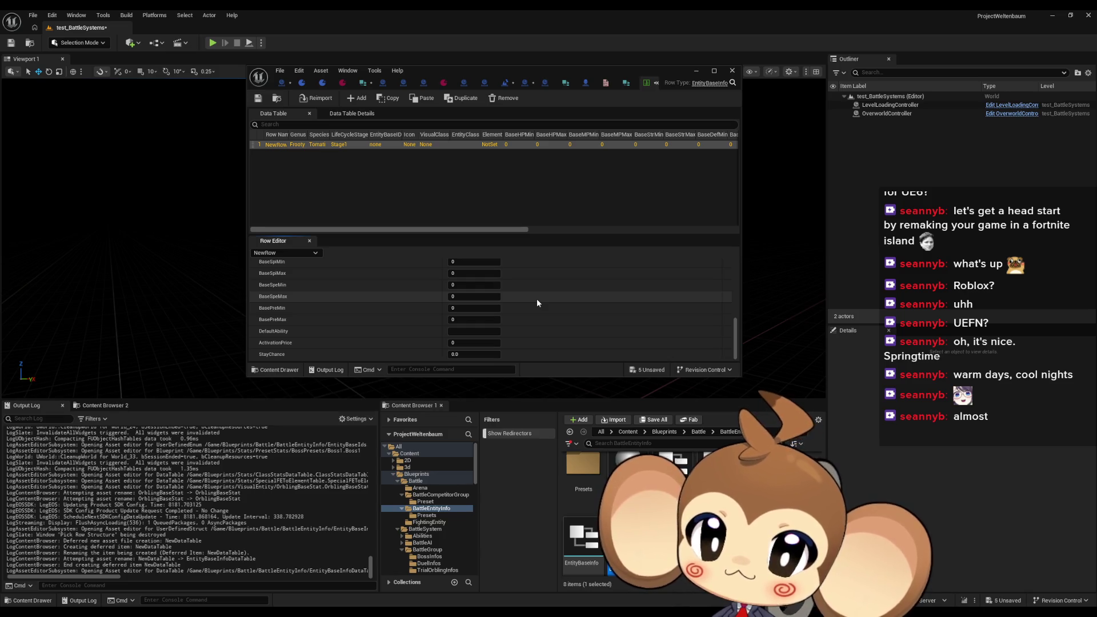
scroll(537, 302, up, 7)
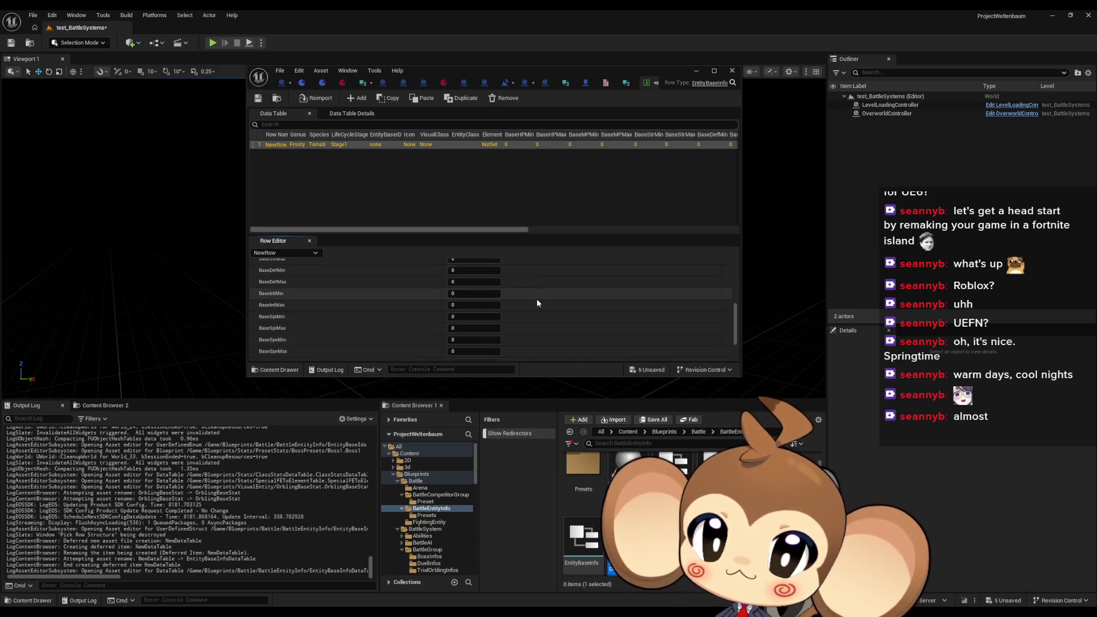
scroll(537, 298, up, 2)
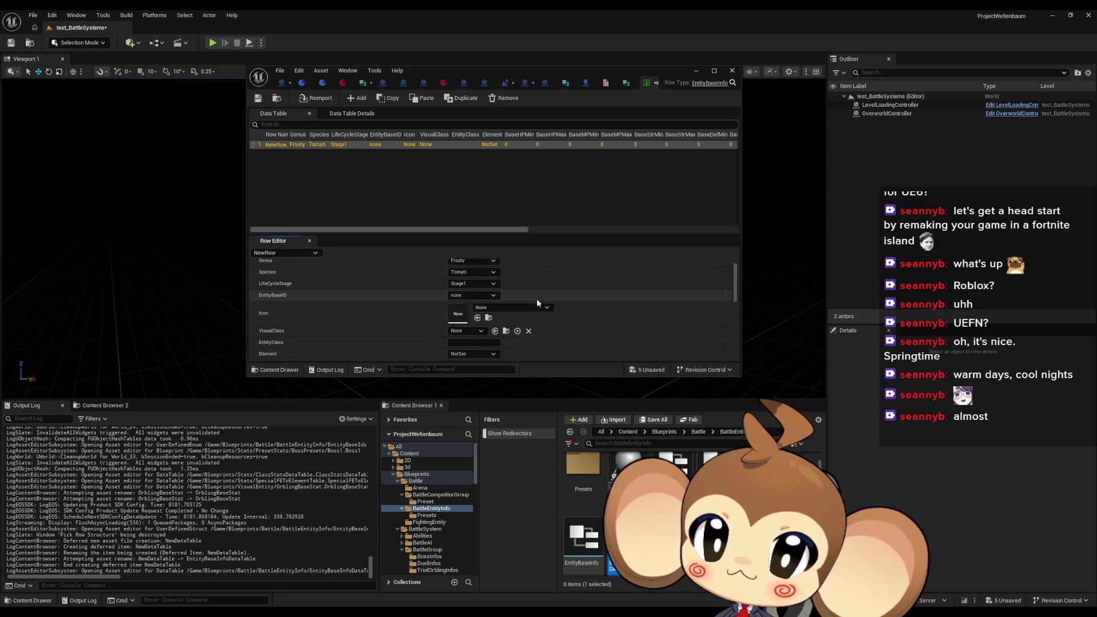
scroll(537, 297, up, 1)
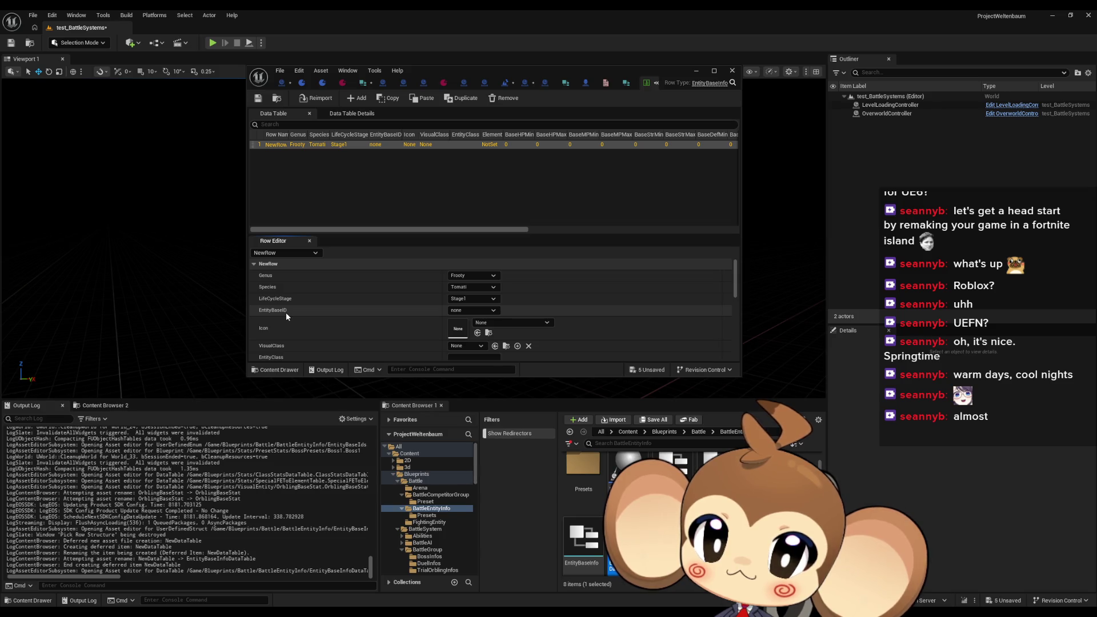
double_click(551, 73)
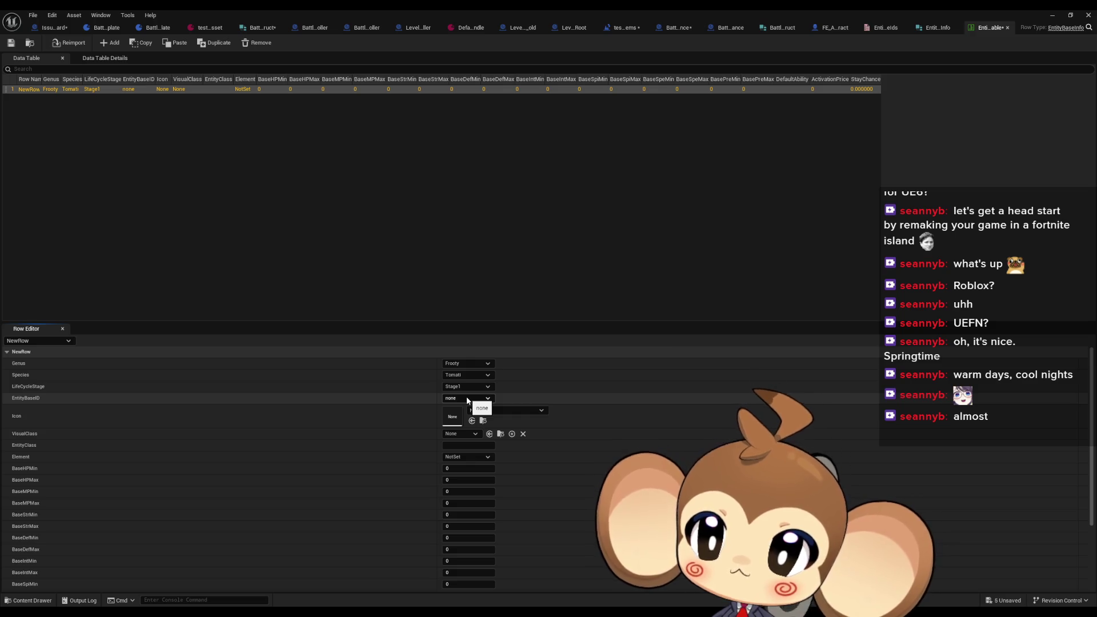
Step: Add a new FE Abstract member named FE_Class to the EntityBaseInfo struct
click(933, 28)
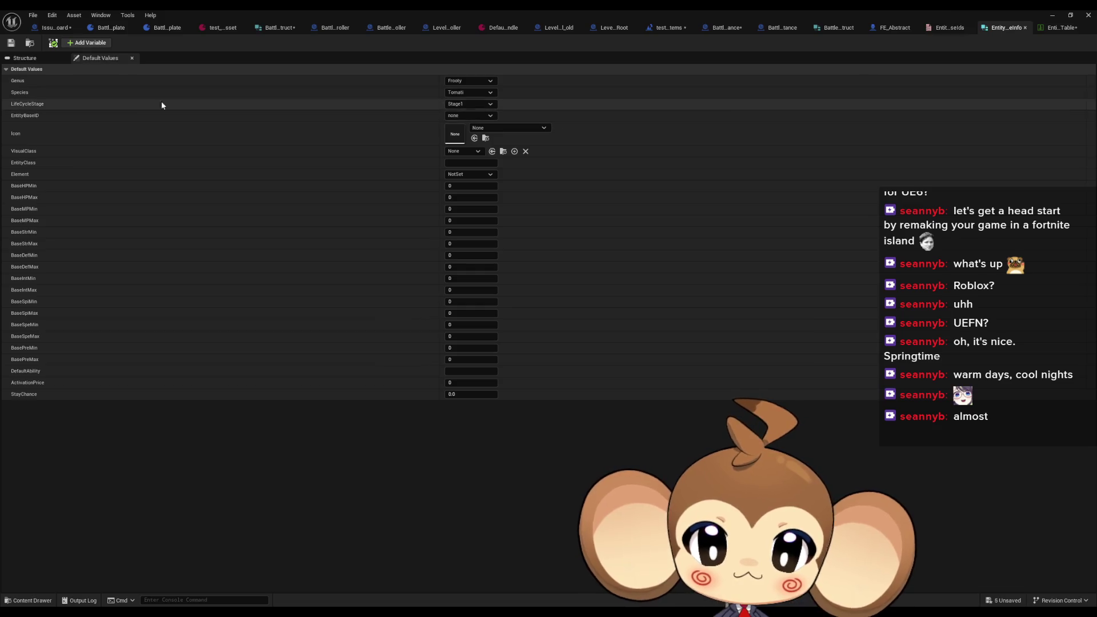
click(59, 58)
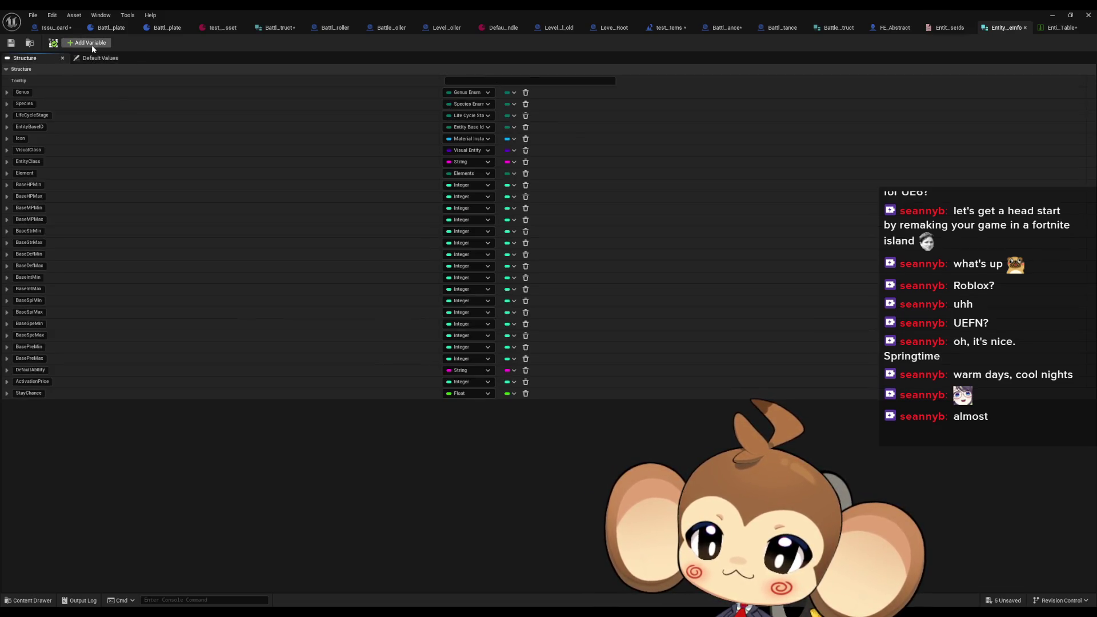
click(89, 43)
click(468, 407)
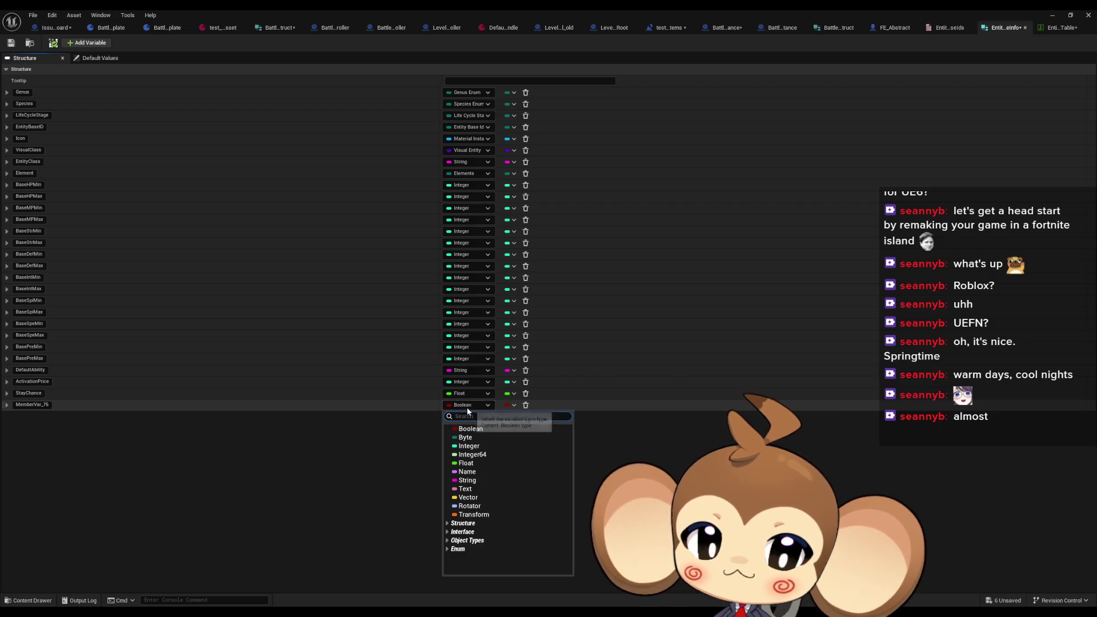
text(fe)
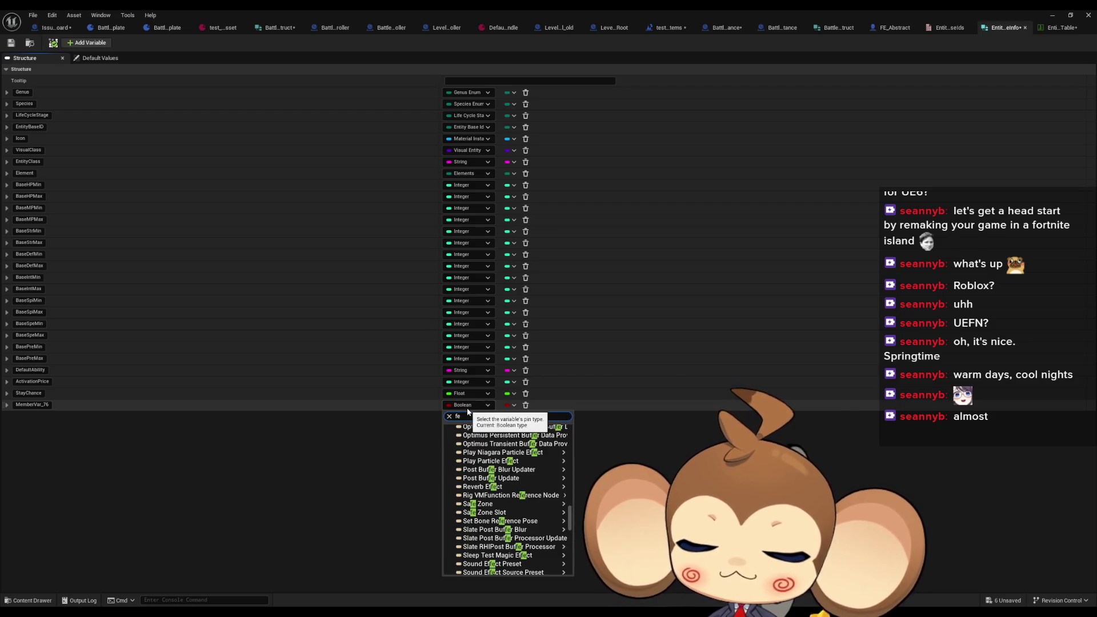
text(_ab)
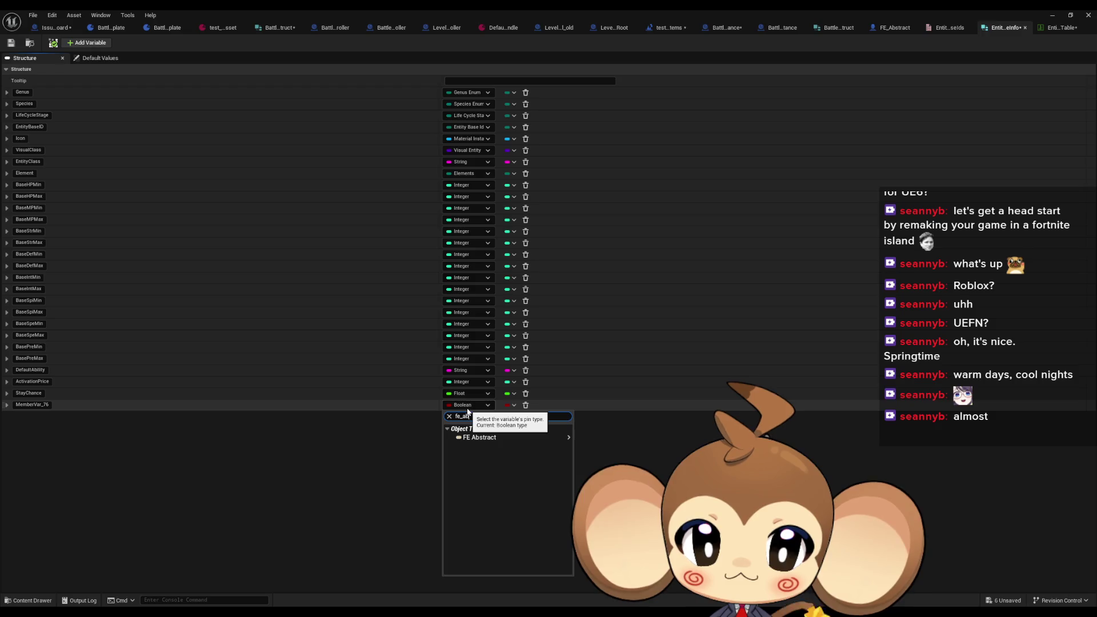
click(486, 438)
key(ctrl+a)
text(FE_Class)
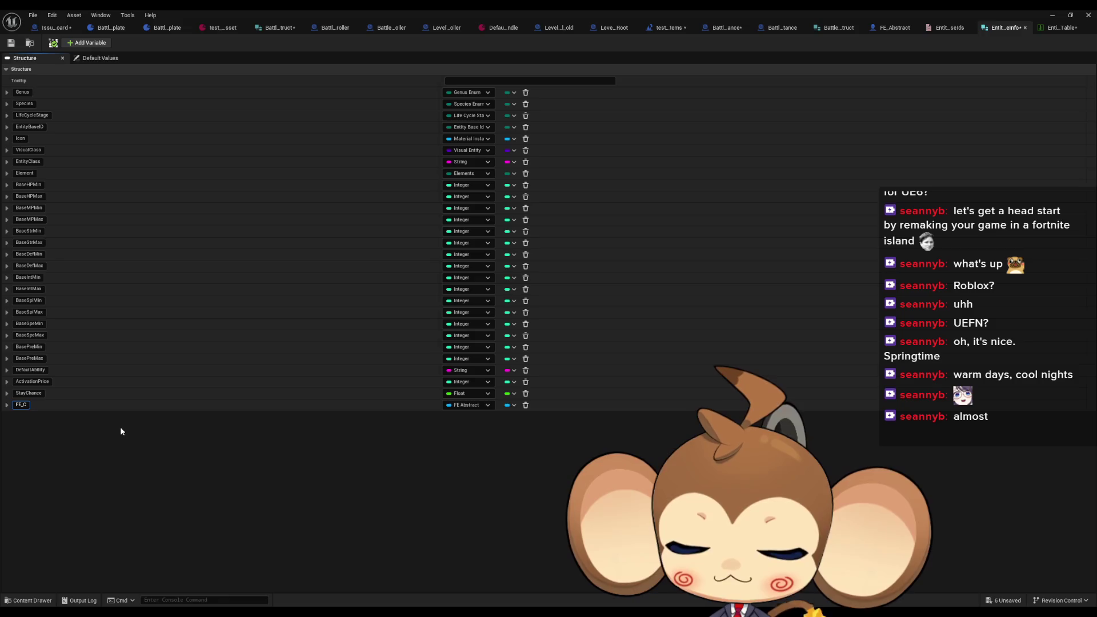
key(Return)
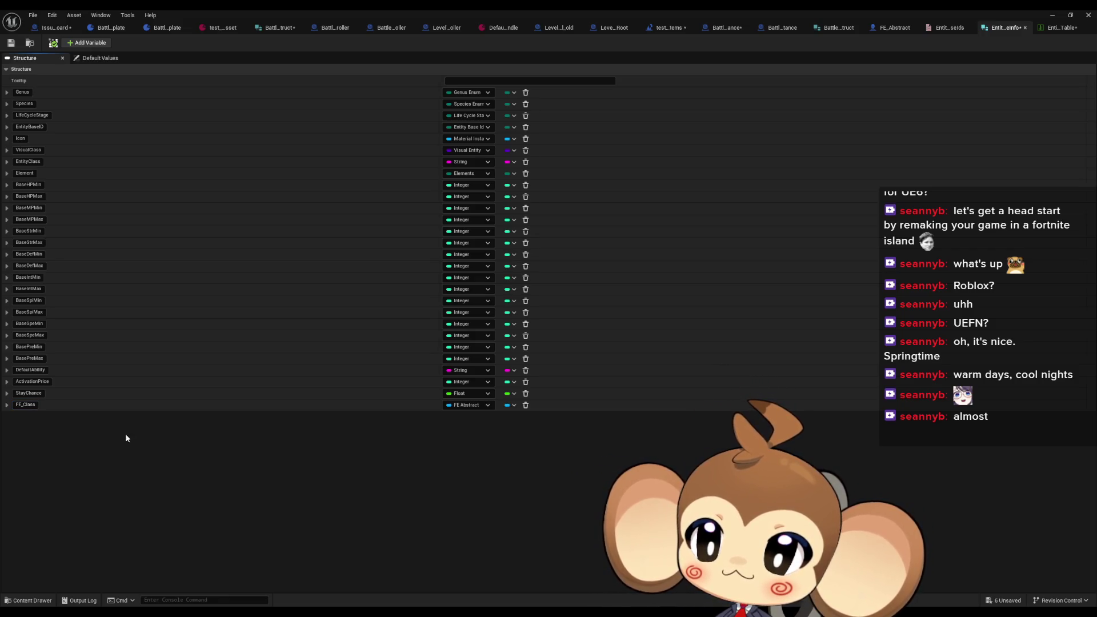
Step: Move FE_Class below EntityBaseID, make it an FE Abstract class reference, and check default values
drag(3, 405, 10, 141)
click(464, 138)
text(fe_abs)
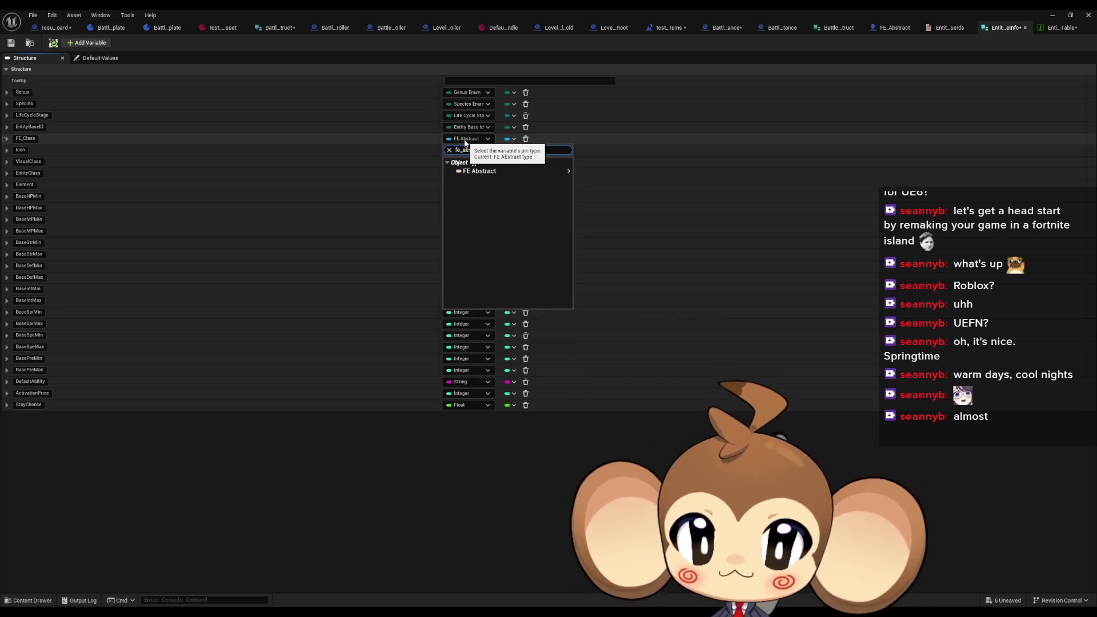
mouse_move(514, 171)
click(608, 181)
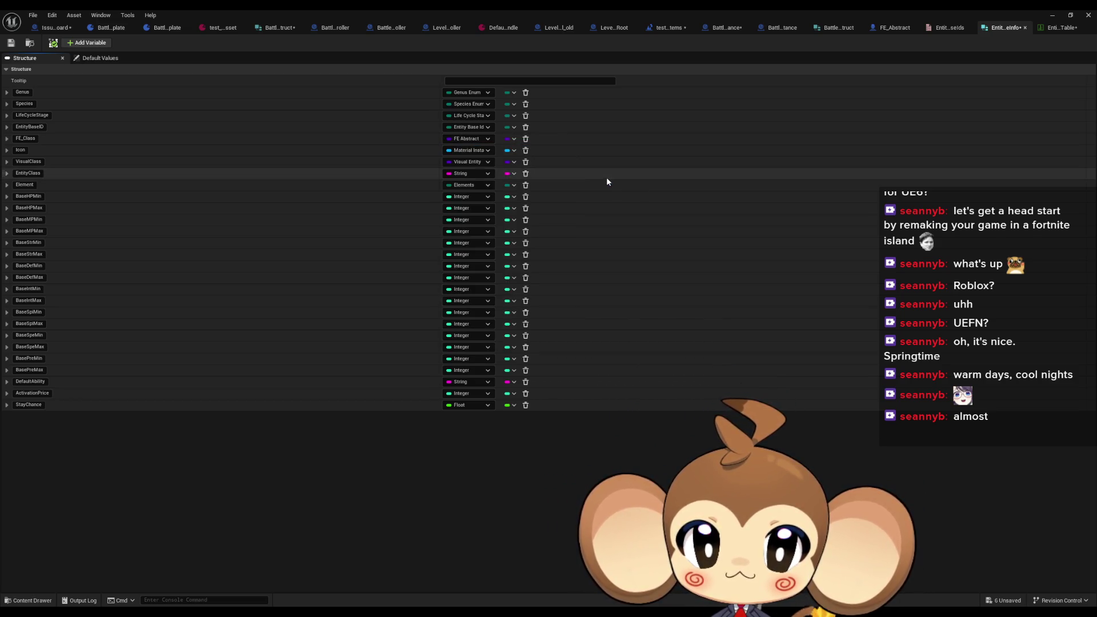
click(85, 57)
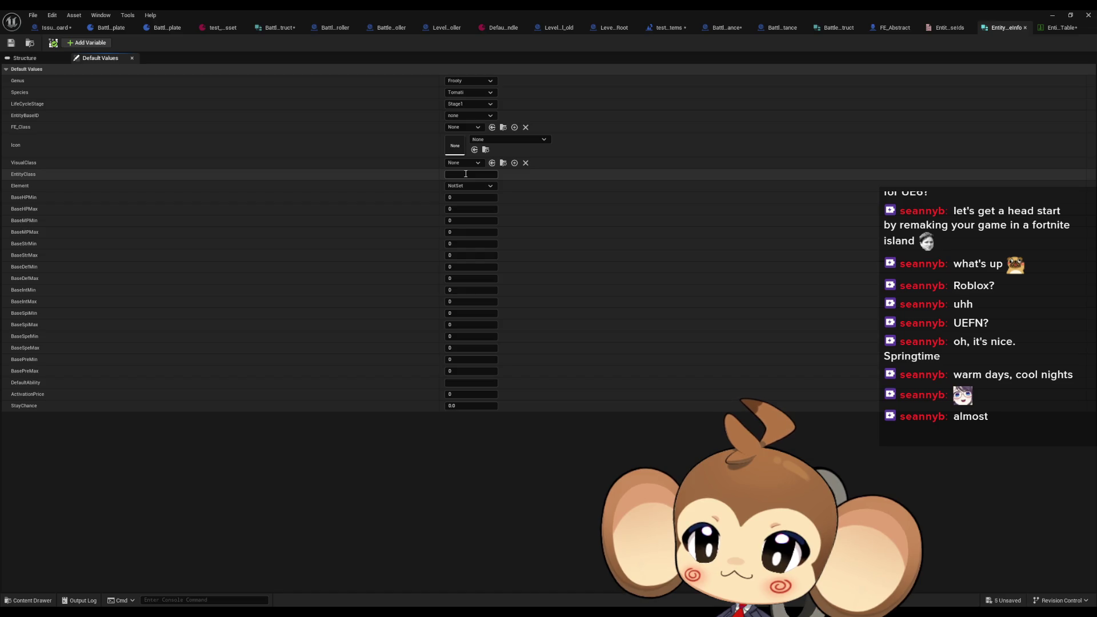
Step: Set FE_Class's default value to FE_Orbling and save the struct
click(463, 128)
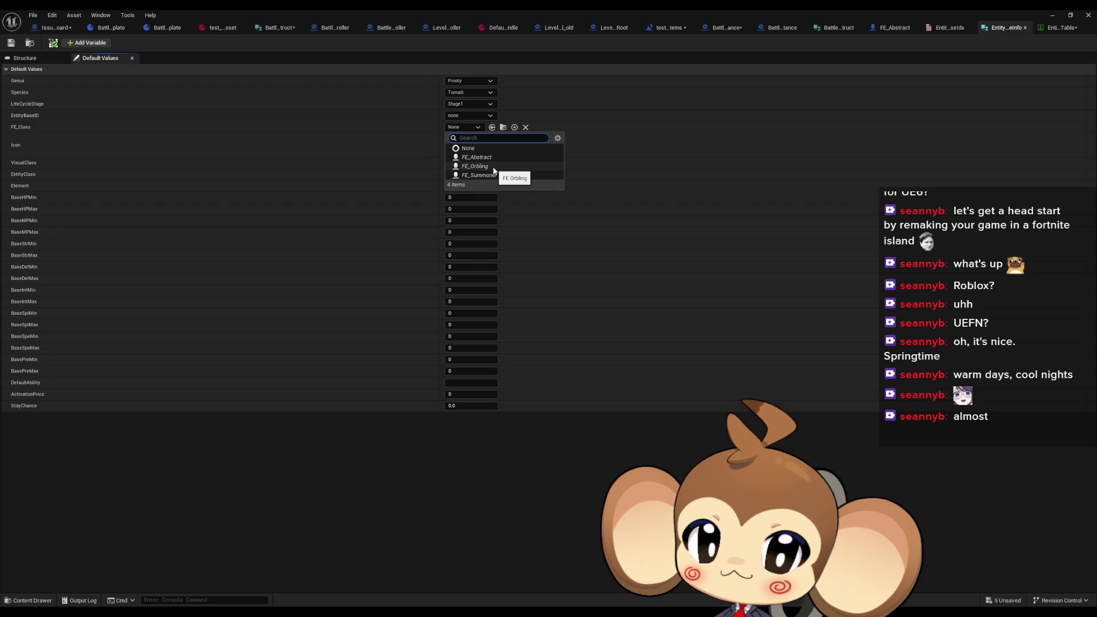
click(492, 166)
click(11, 44)
Step: Delete the EntityClass string member, save, and return to BattleCompetitorInstance
click(24, 58)
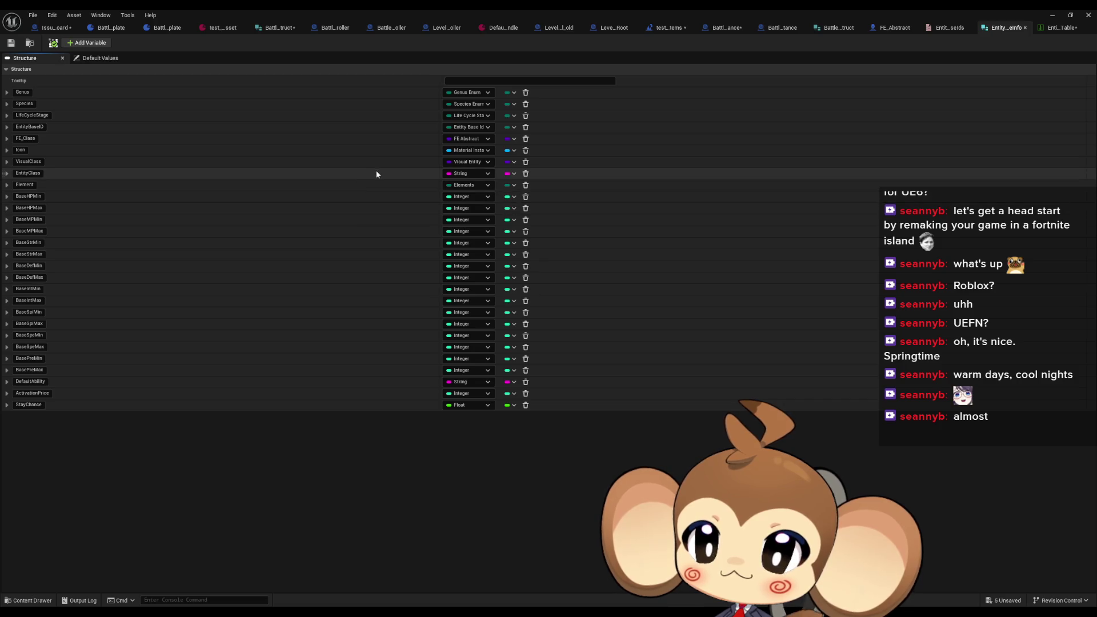
click(527, 175)
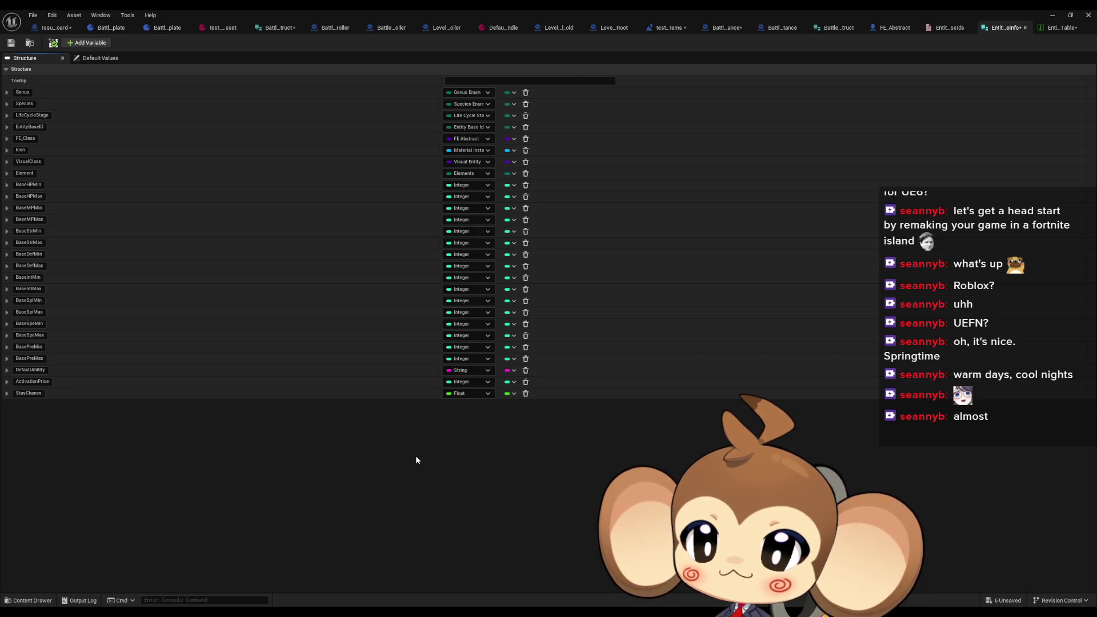
click(11, 43)
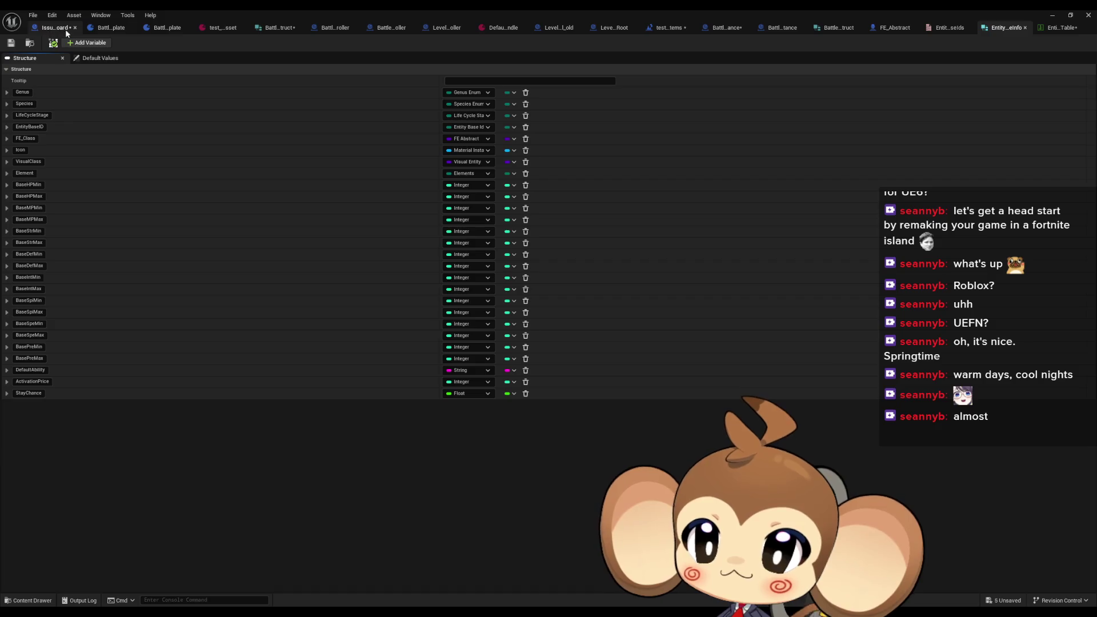
click(723, 32)
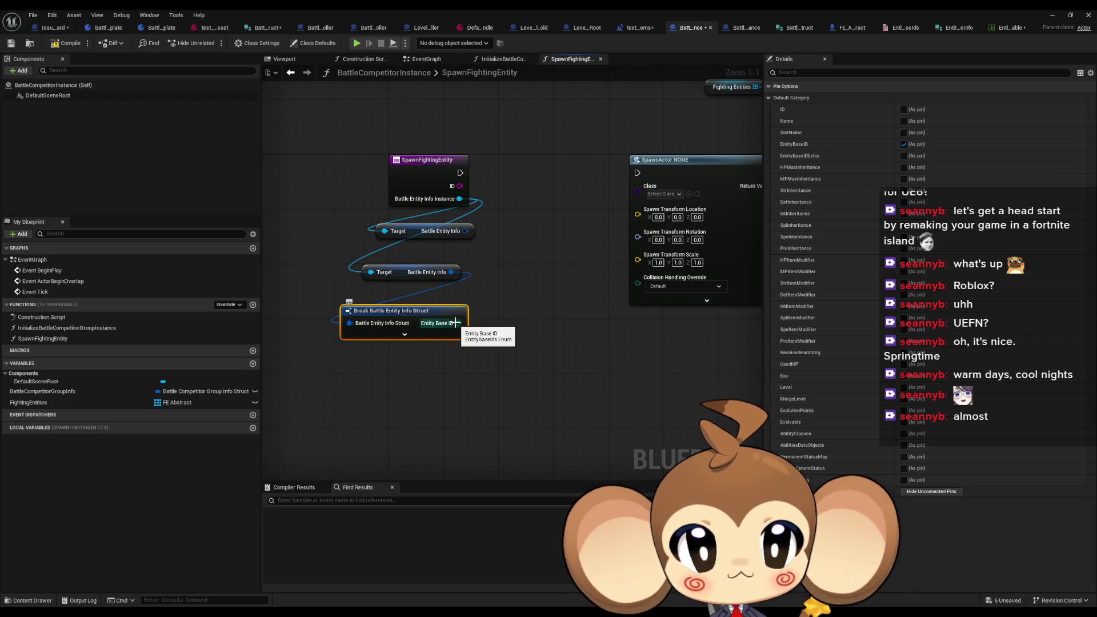
Step: Add a Get Base Stat Datatable Entry node to the SpawnFightingEntity graph
mouse_move(456, 322)
mouse_down()
mouse_move(434, 342)
mouse_move(477, 321)
mouse_up()
right_click(436, 346)
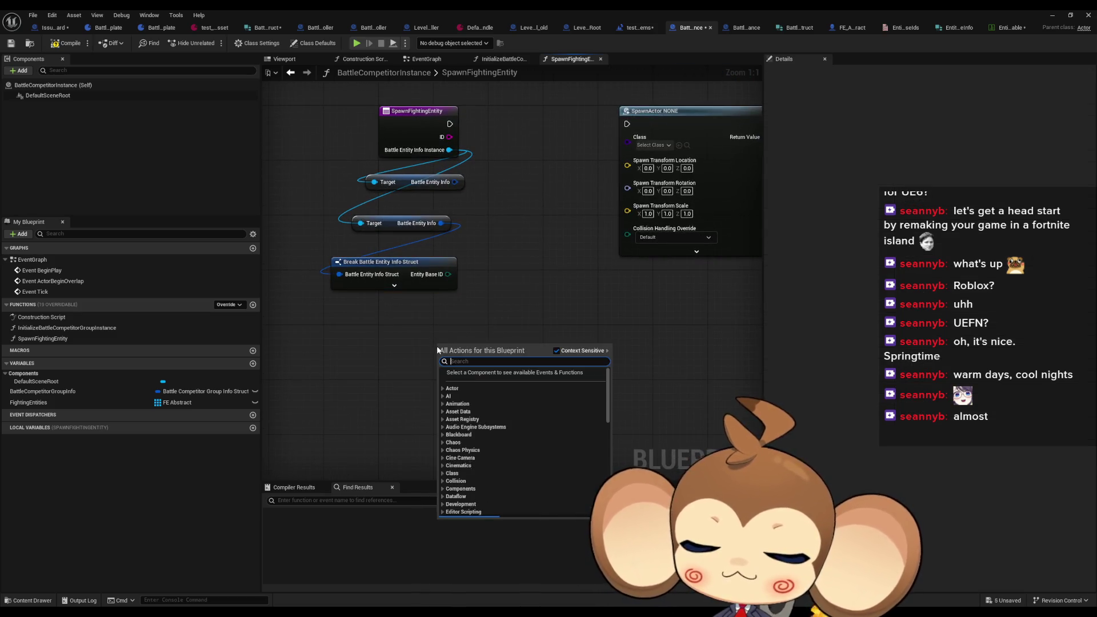
text(fin)
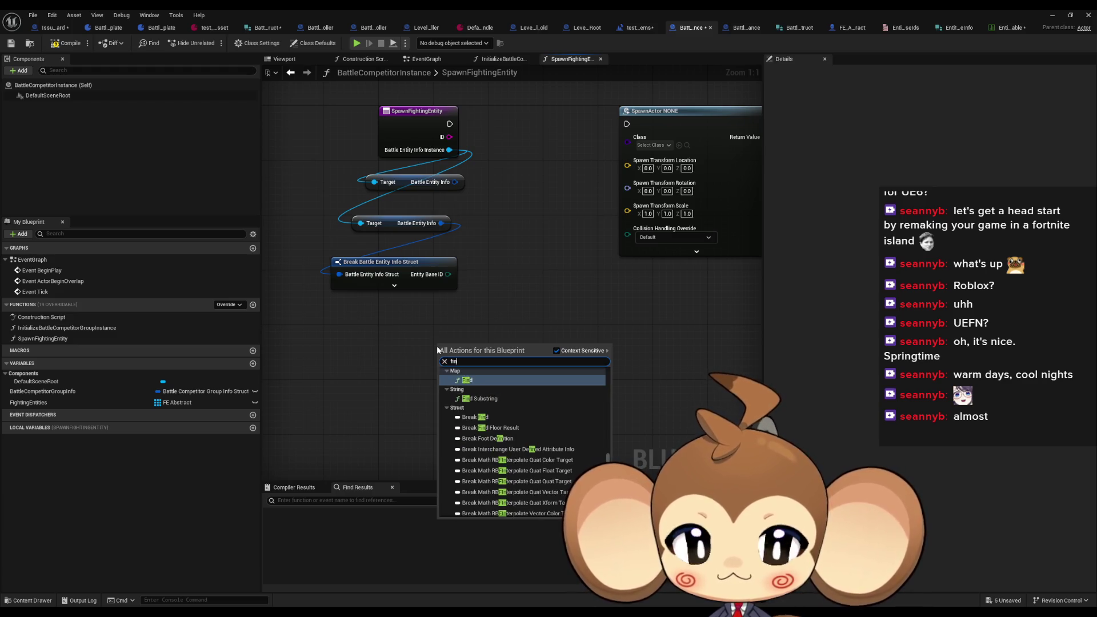
key(Escape)
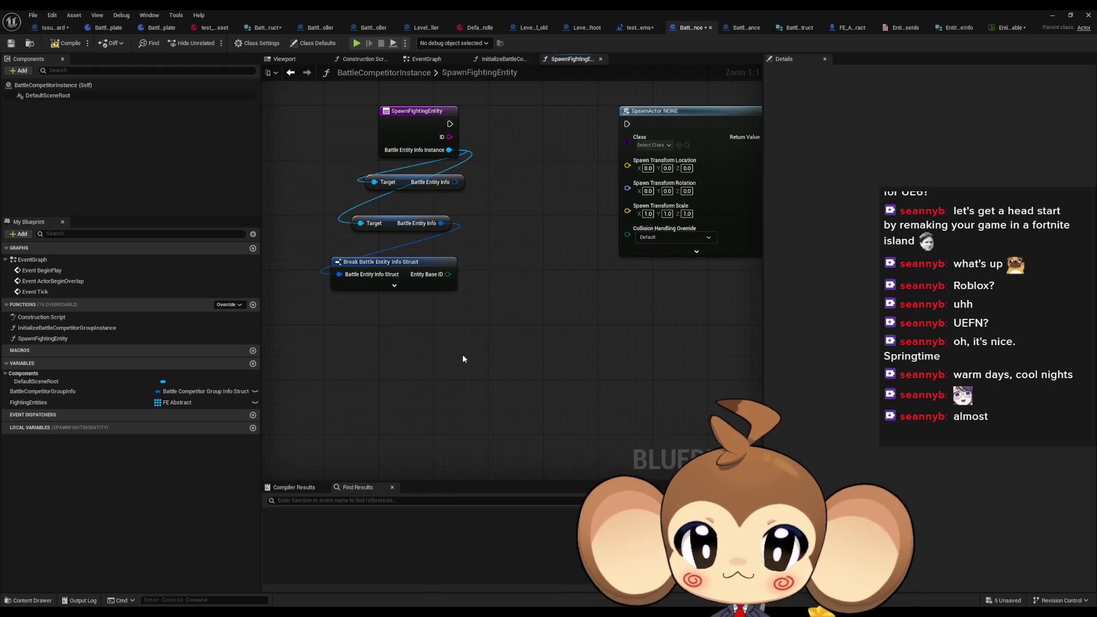
right_click(462, 354)
text(get)
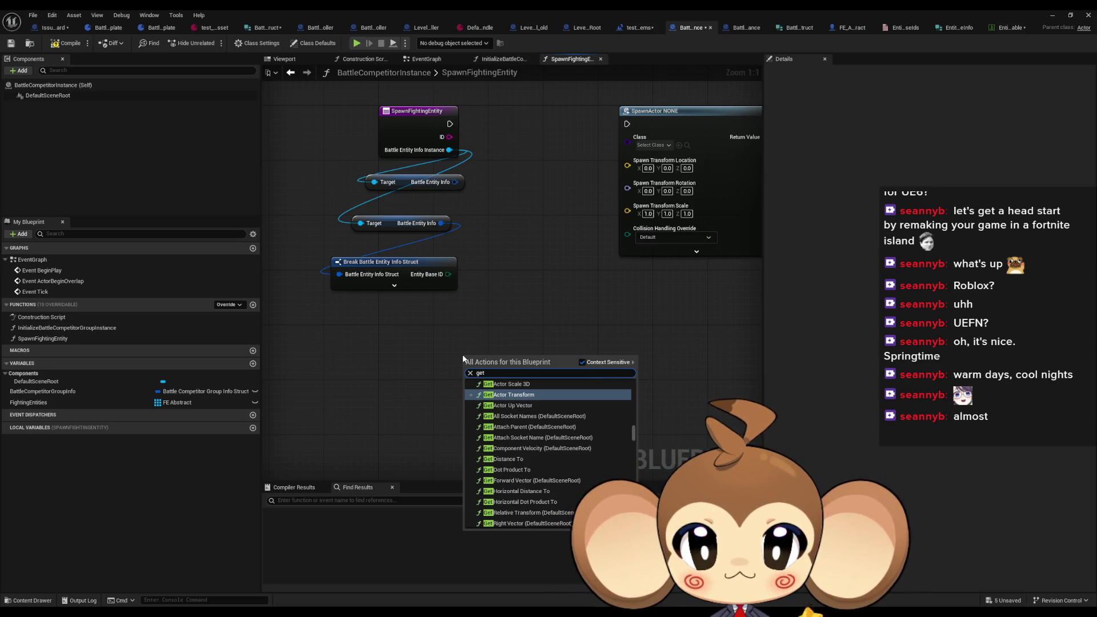
text( base from id)
key(ctrl+a)
text(get base)
scroll(608, 451, down, 10)
drag(637, 454, 638, 410)
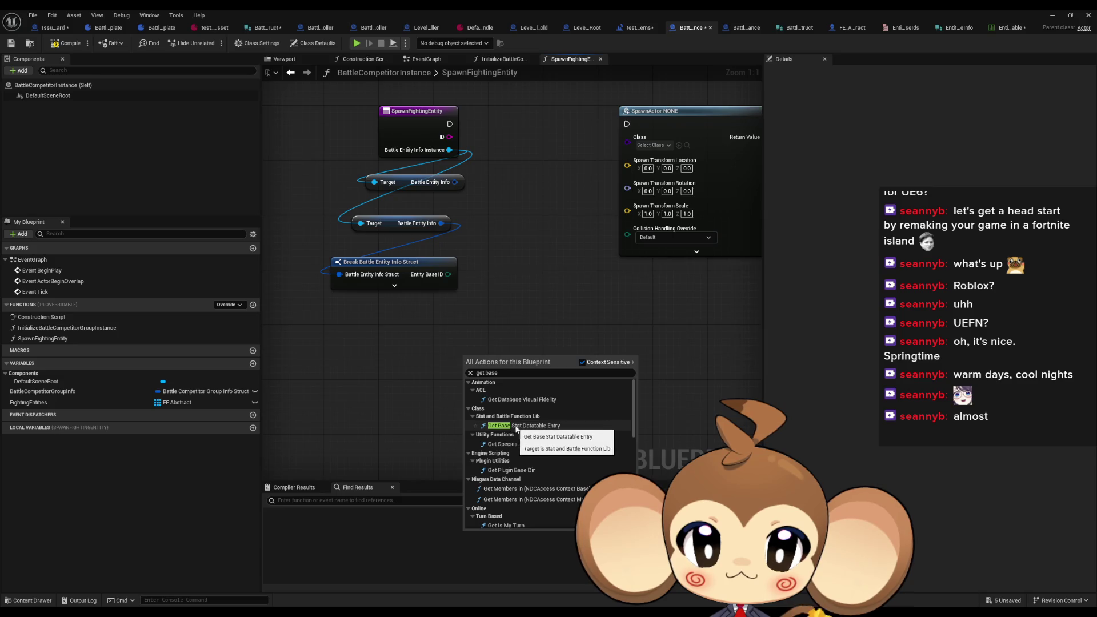
click(557, 427)
mouse_move(529, 360)
mouse_down()
mouse_move(495, 349)
mouse_move(464, 414)
mouse_up()
Step: Attach a Break Base Stat Struct Old node to its Base Stats output
text(break)
key(Return)
drag(497, 417, 484, 417)
click(588, 397)
Step: Leave the blueprint editor and open BattleFunctionsLibrary from the Blueprints/Battle folder
double_click(482, 355)
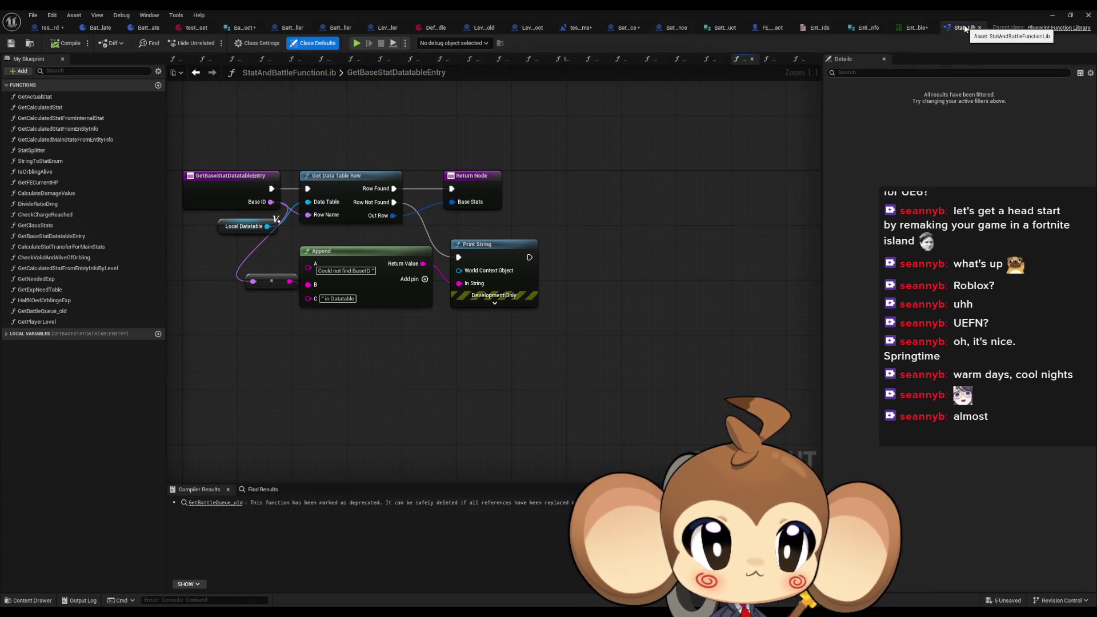
click(1053, 17)
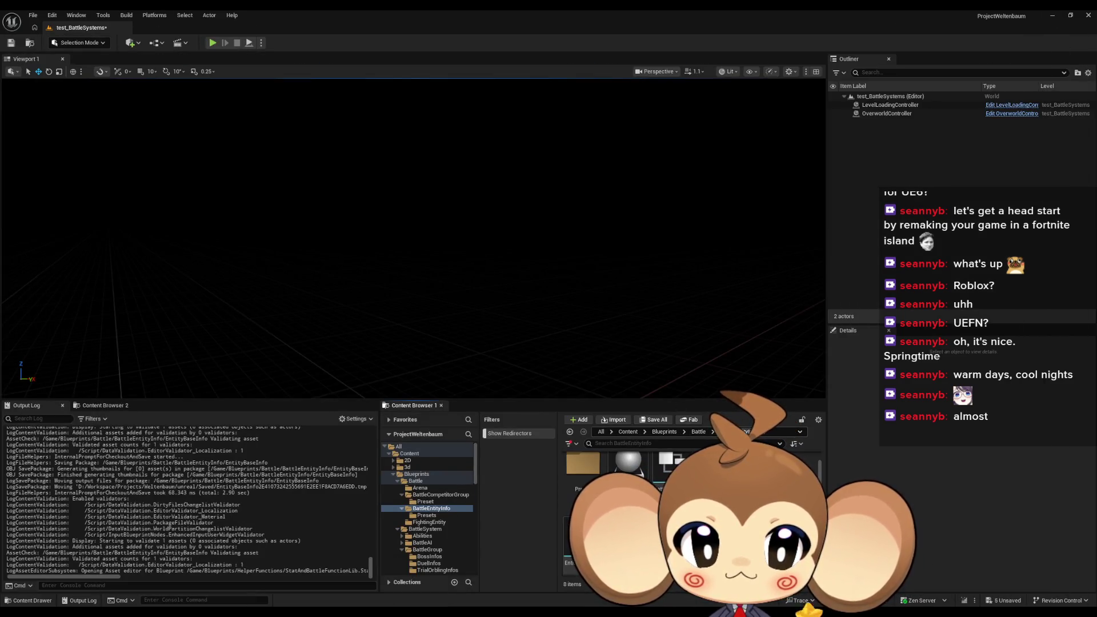
click(415, 481)
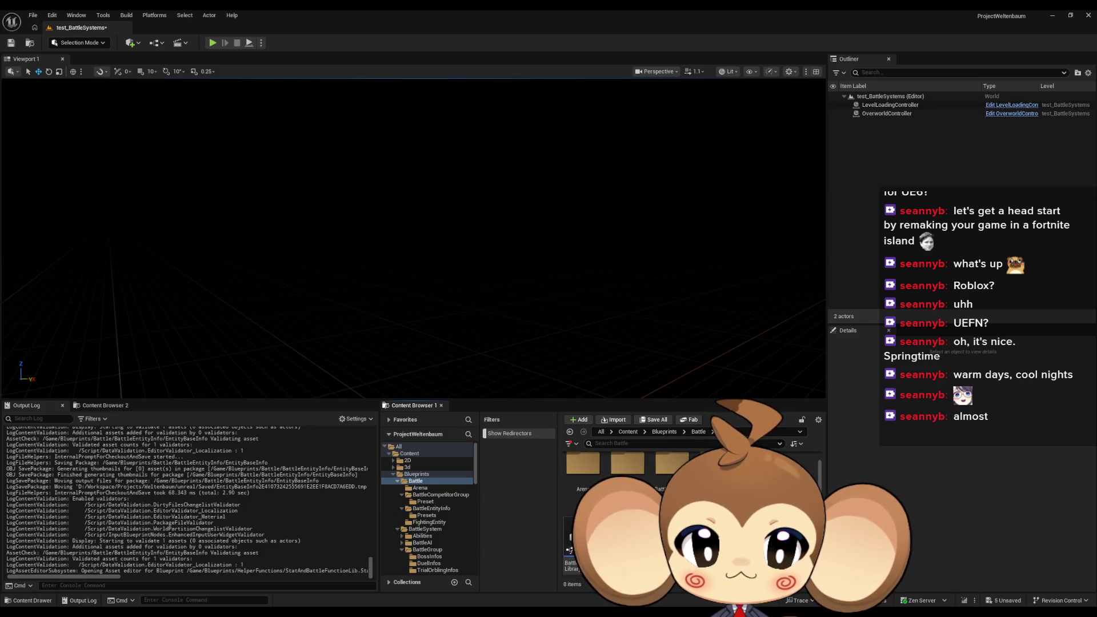
right_click(725, 457)
mouse_move(783, 362)
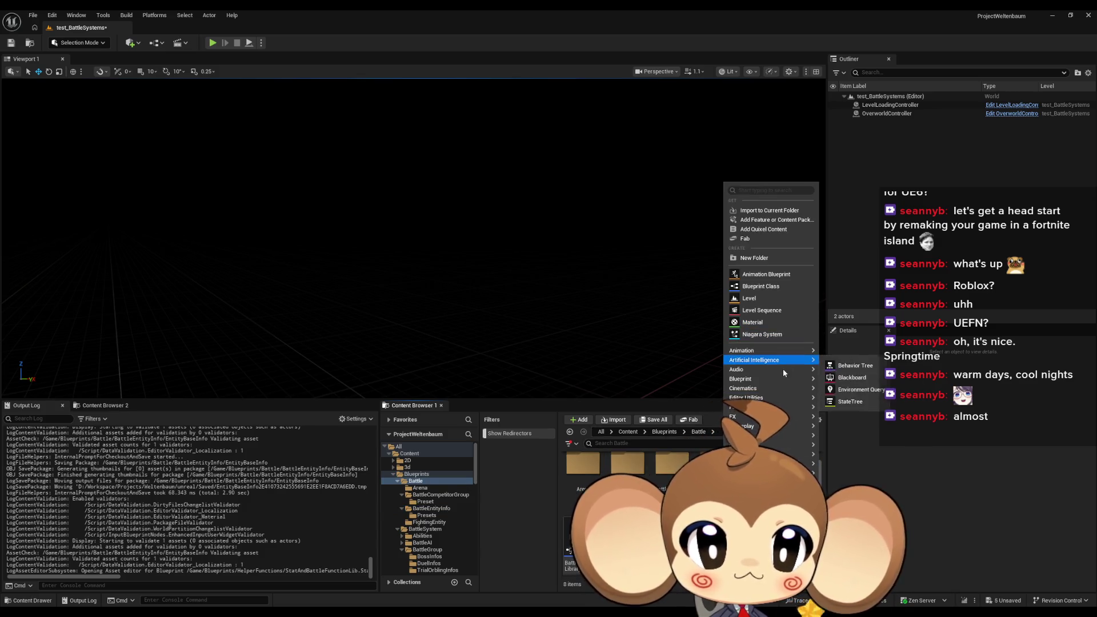
click(570, 546)
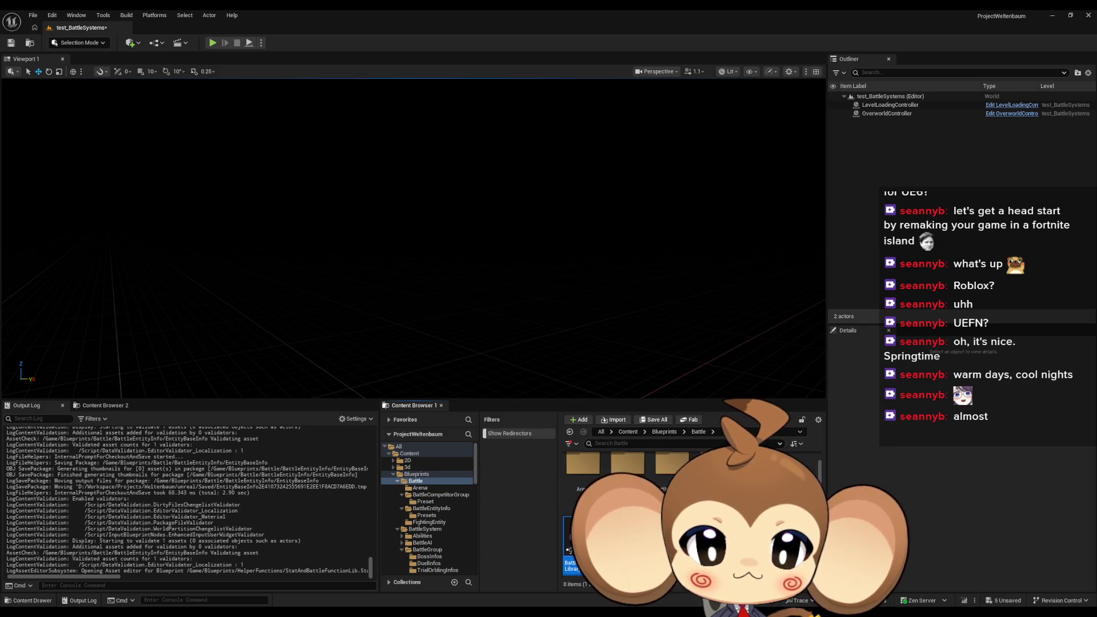
double_click(570, 545)
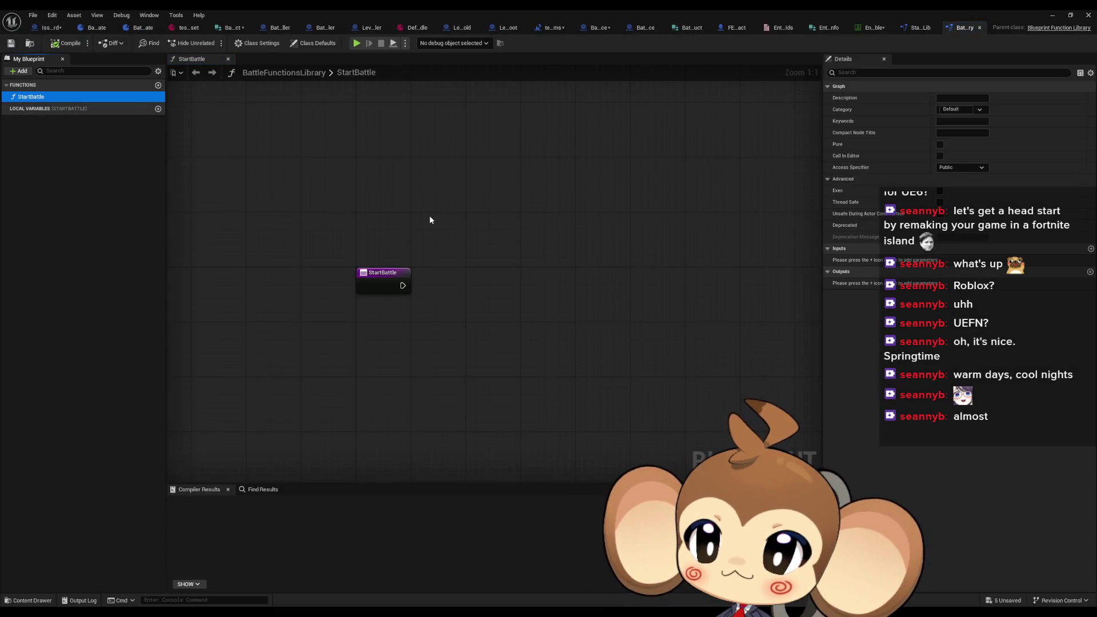
Step: Rename the StartBattle function to GetEntityBaseInfoFrom, then switch back to the EntityBaseInfo struct
key(F2)
text(Get)
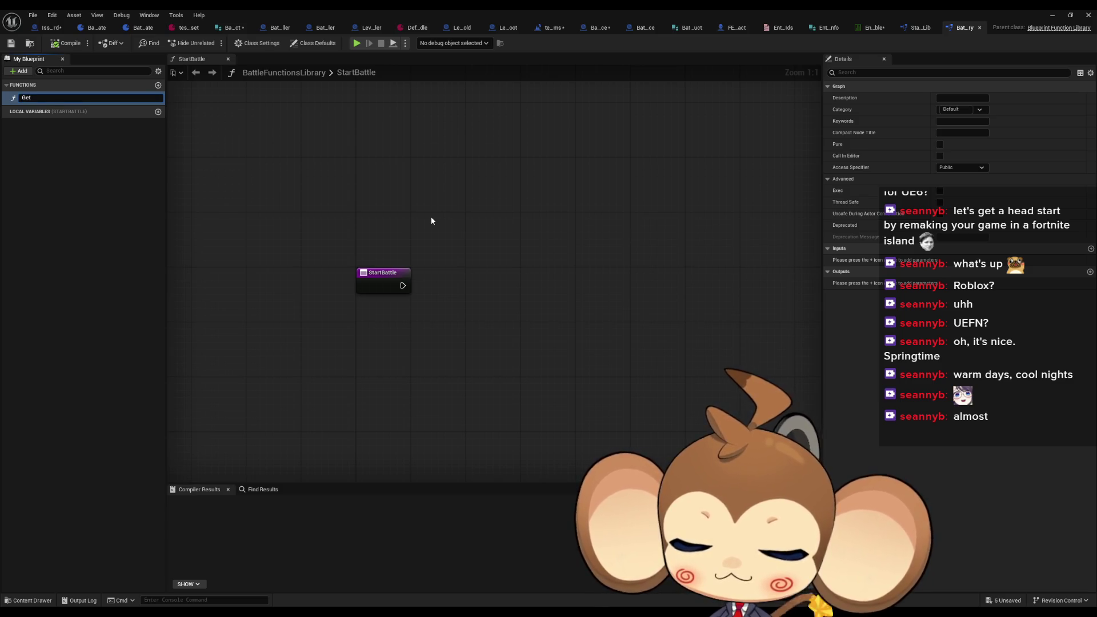
text(BaseFrom)
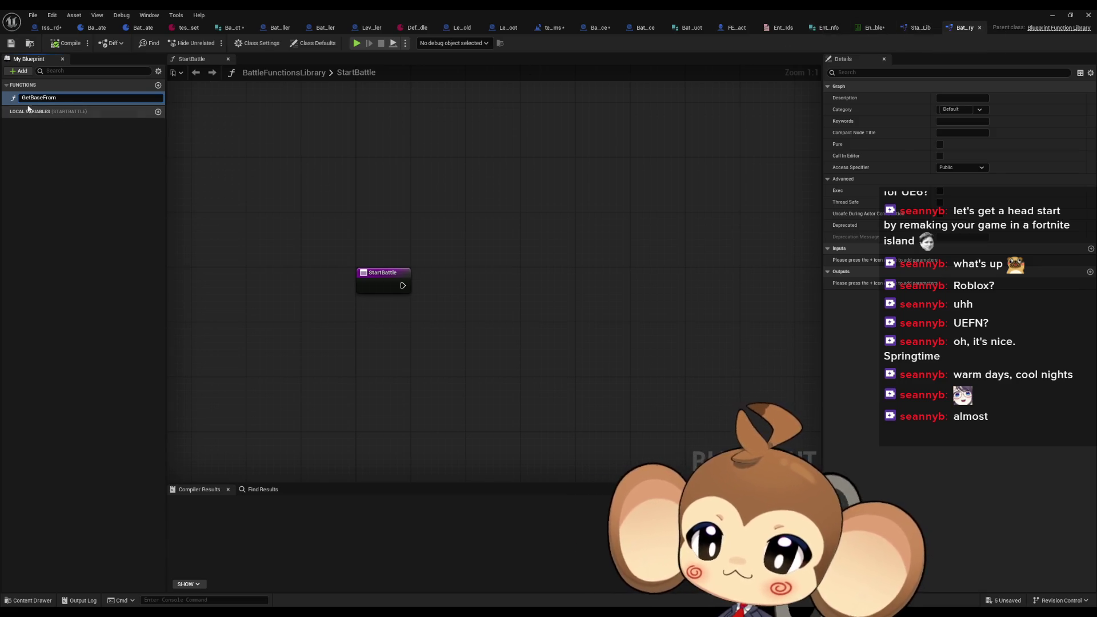
click(32, 97)
text(EntityBase)
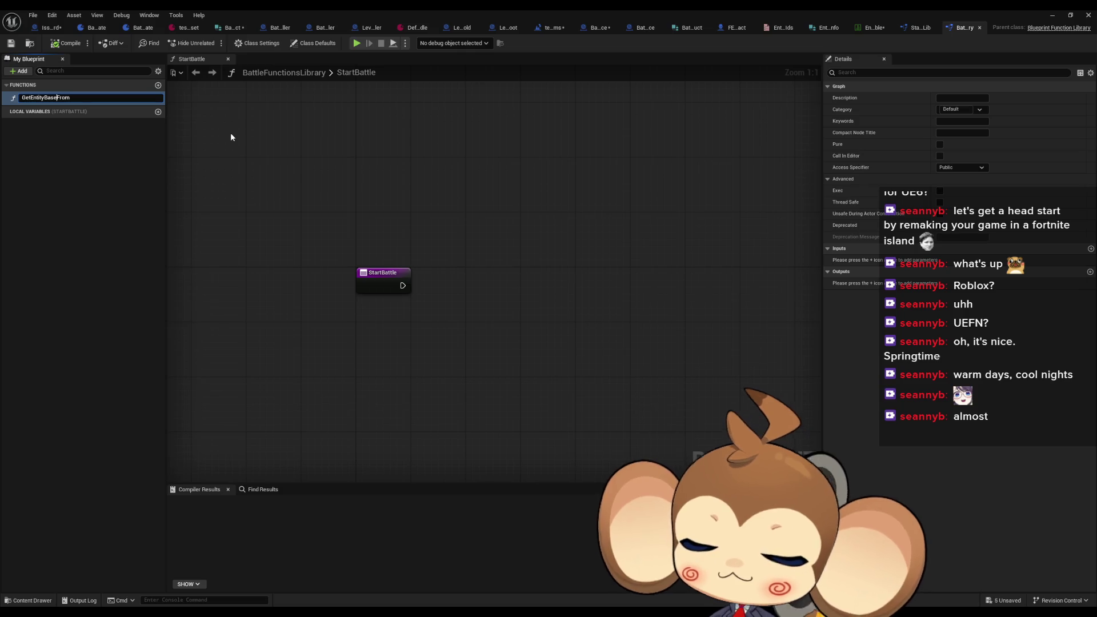
text(Info)
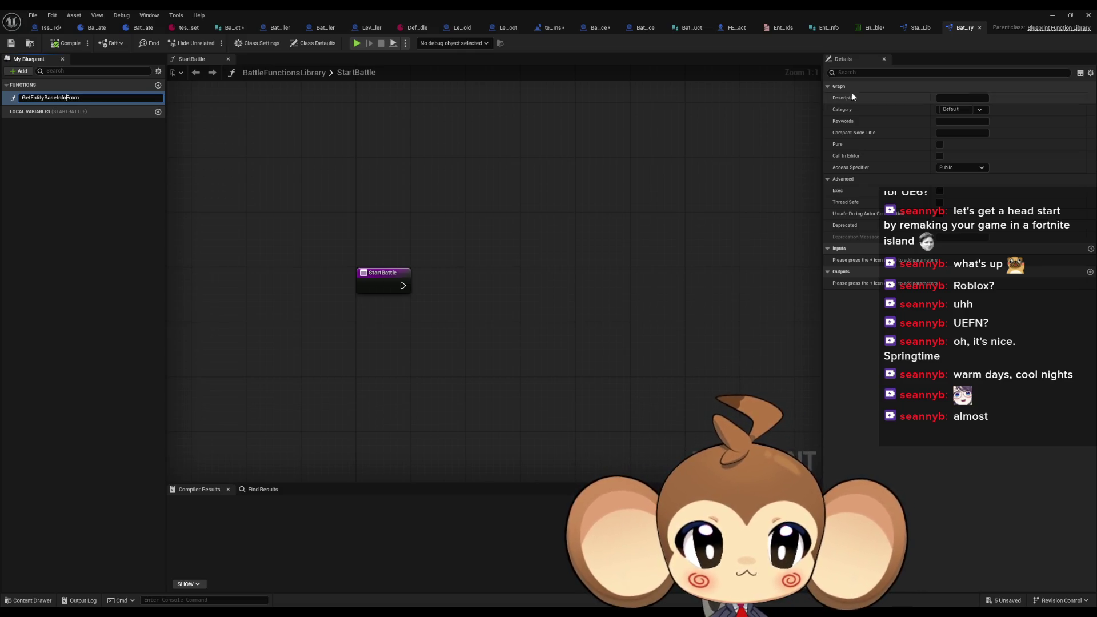
click(827, 33)
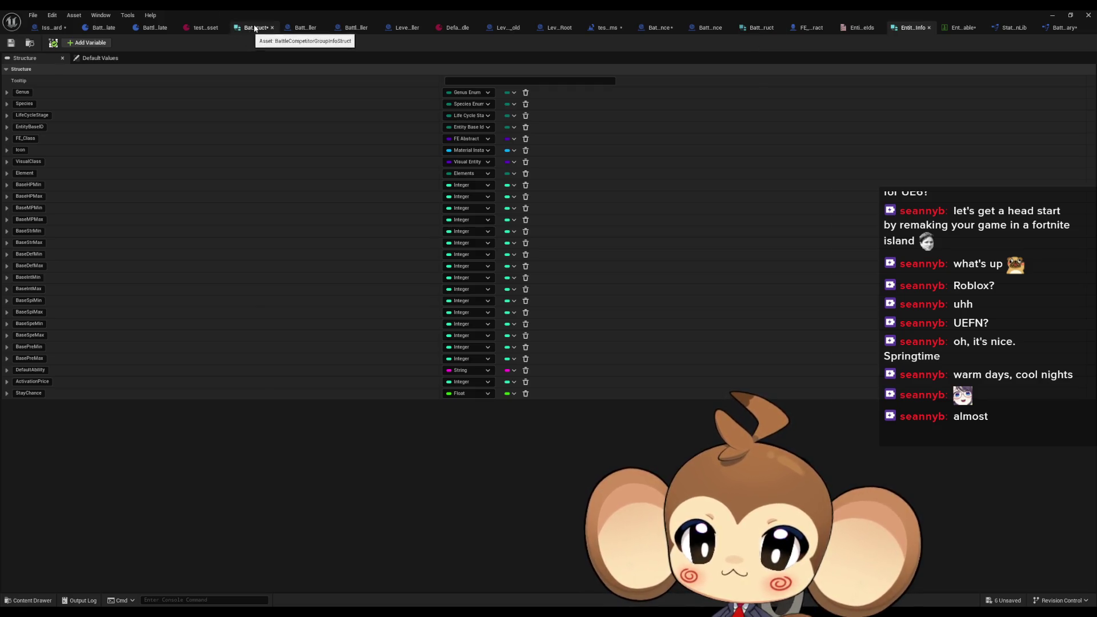
Step: Restore the EntityBaseInfo editor to a floating window and browse the Blueprints/Battle/BattleEntityInfo folder
double_click(269, 10)
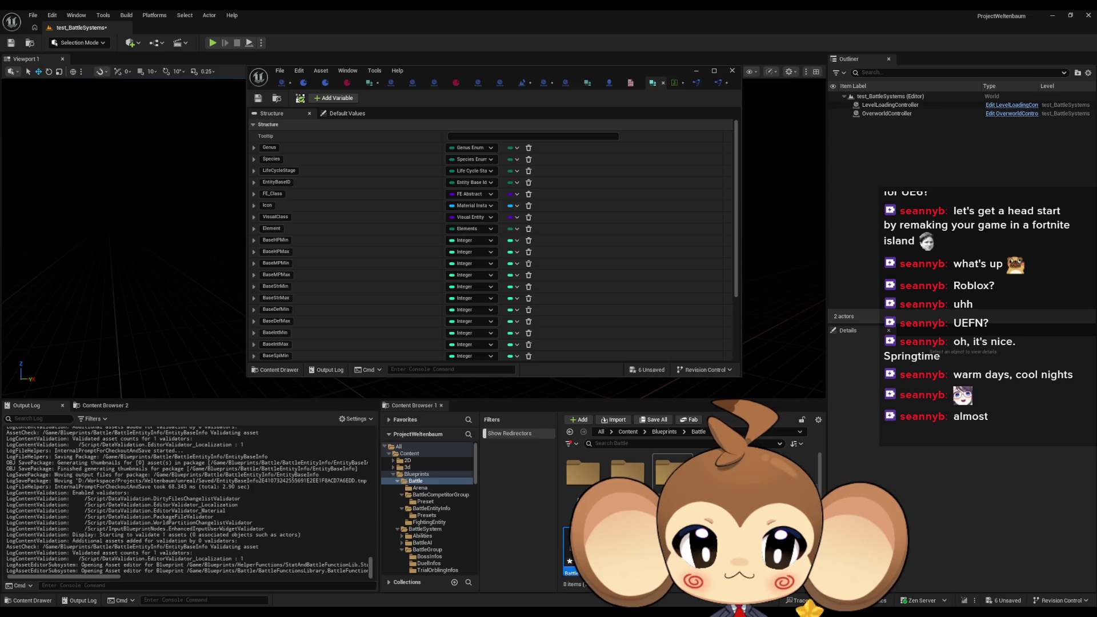
click(432, 508)
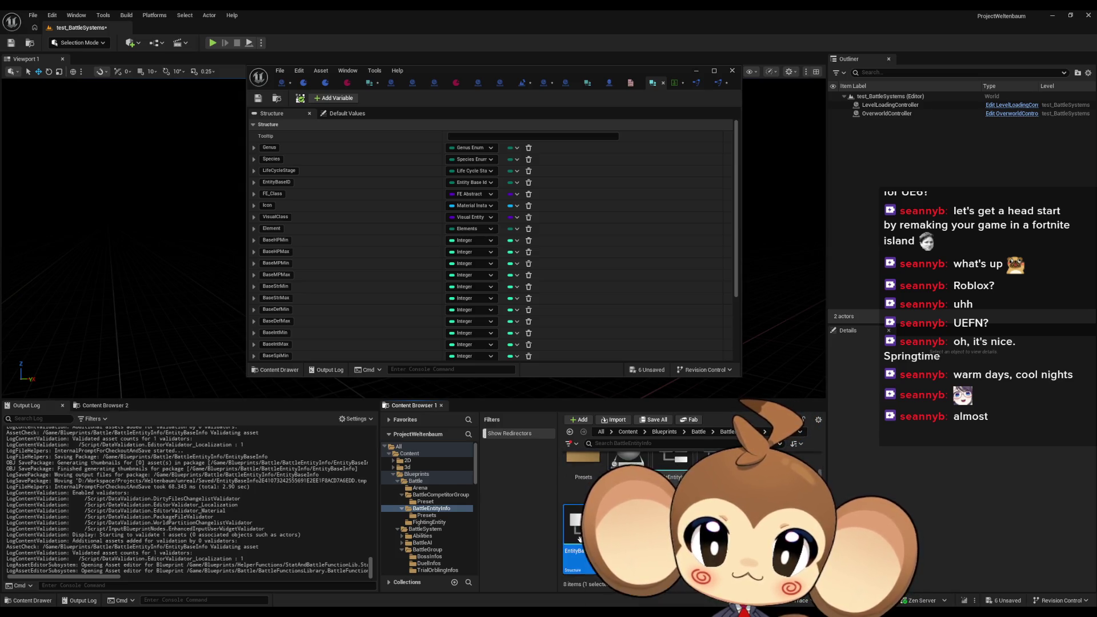
mouse_move(580, 539)
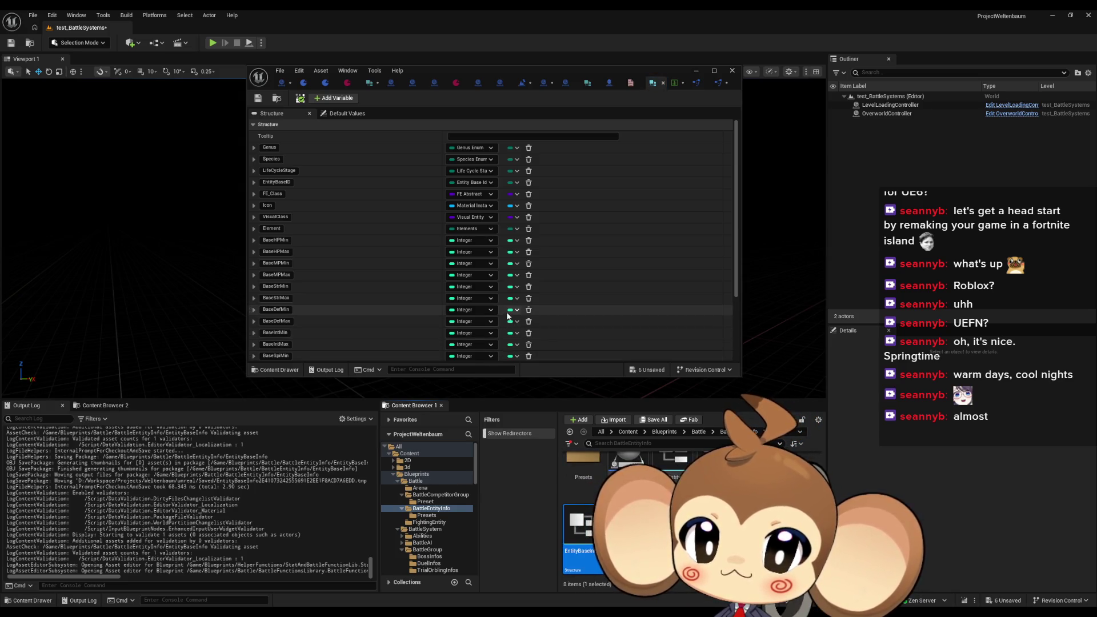
scroll(430, 265, down, 2)
scroll(431, 266, up, 3)
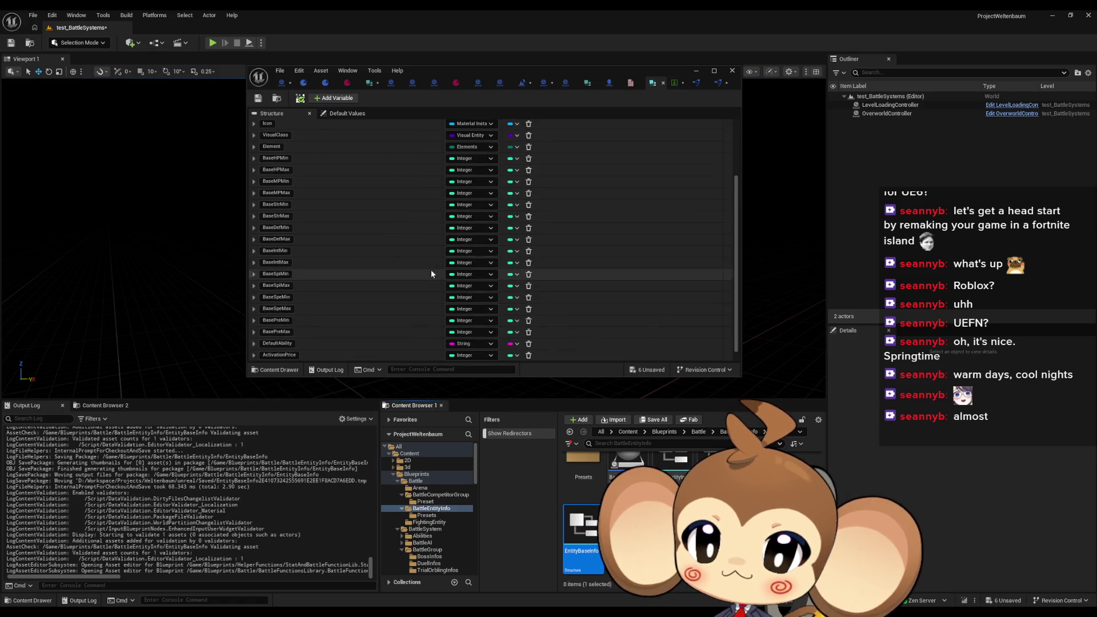